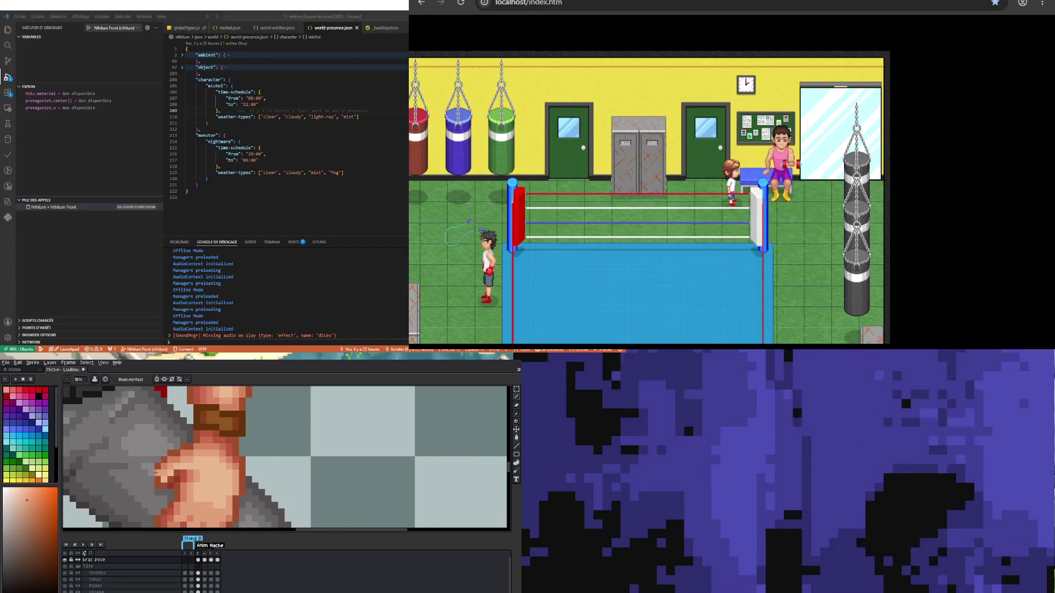
Step: Darken two pixels along the left edge of the lumberjack's fist
scroll(156, 478, down, 3)
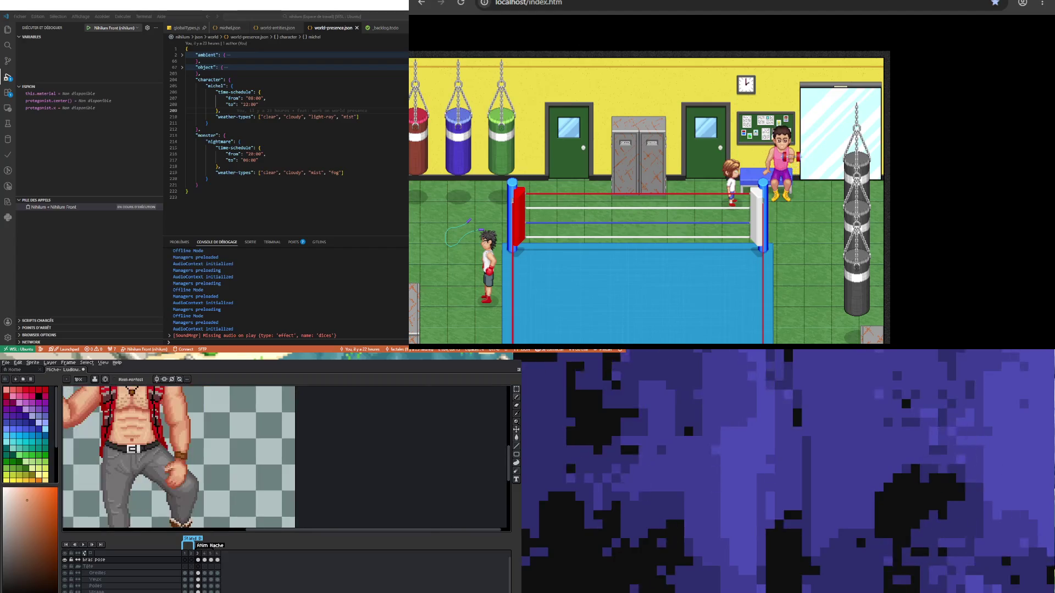
scroll(158, 474, up, 3)
alt+click(158, 474)
click(144, 464)
Step: Eyedrop a skin tone and the dark red outline colour from the fist
scroll(144, 467, down, 3)
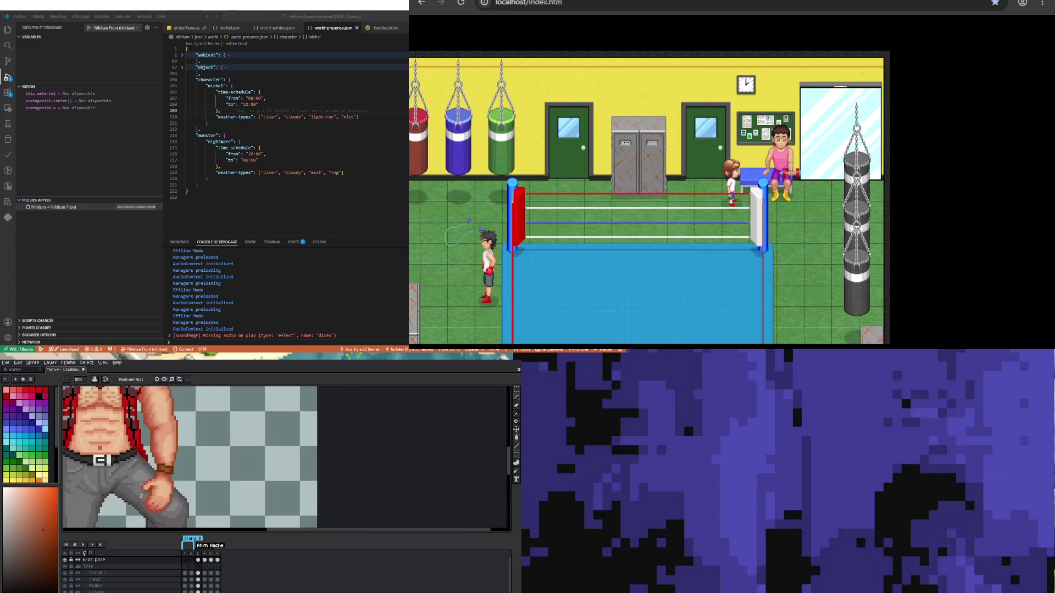
scroll(160, 516, up, 3)
scroll(156, 495, up, 1)
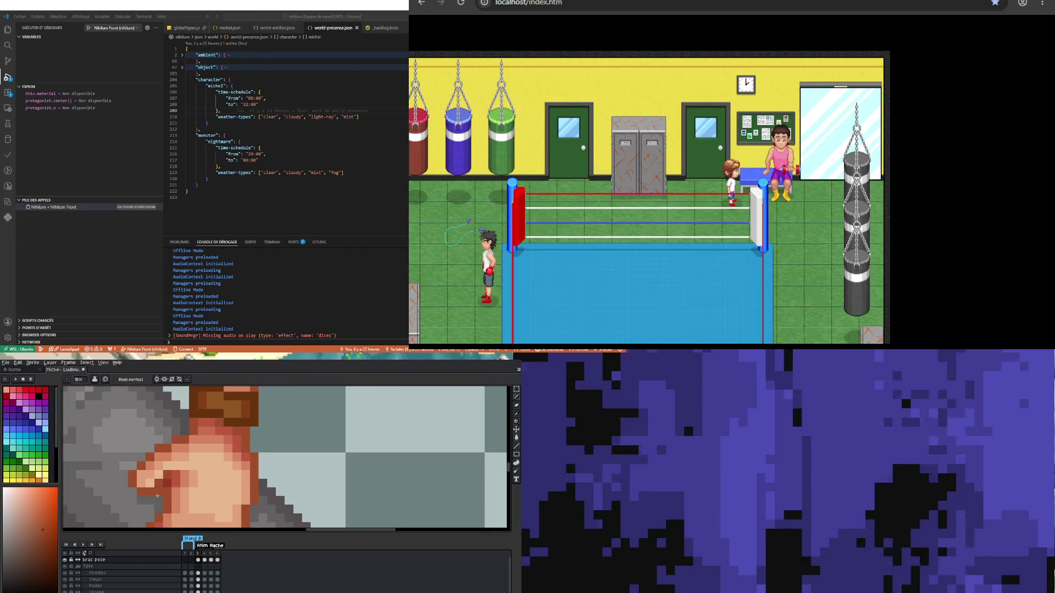
key(alt)
alt+click(153, 463)
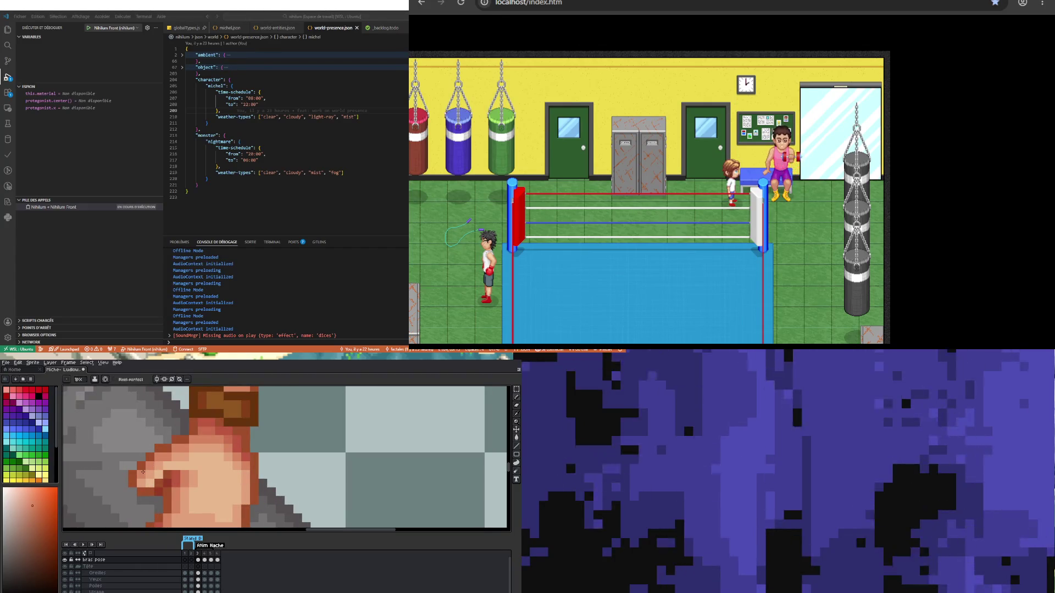
scroll(181, 483, down, 2)
scroll(182, 482, up, 4)
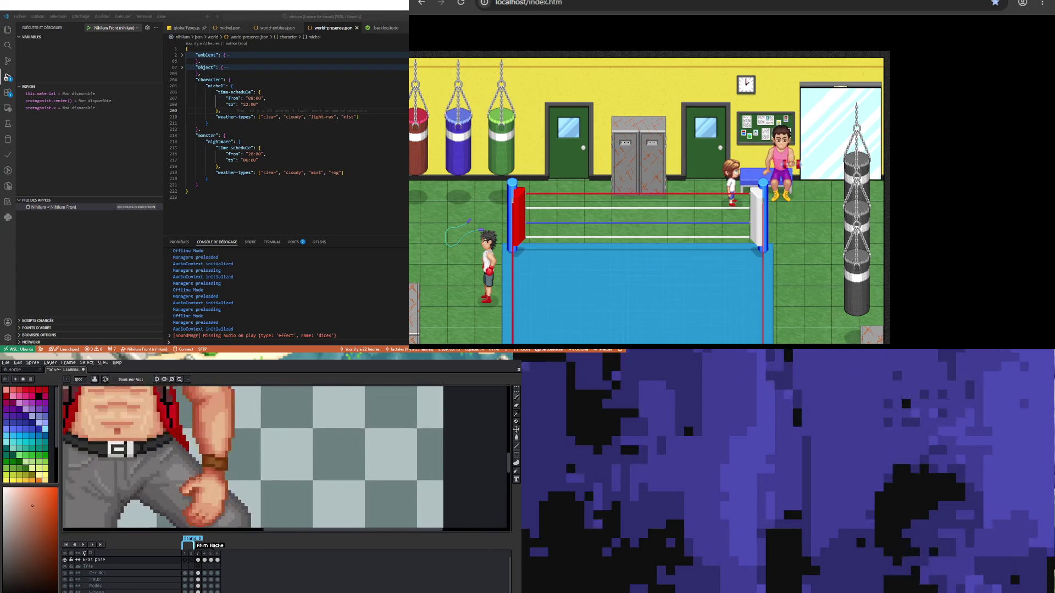
alt+click(181, 488)
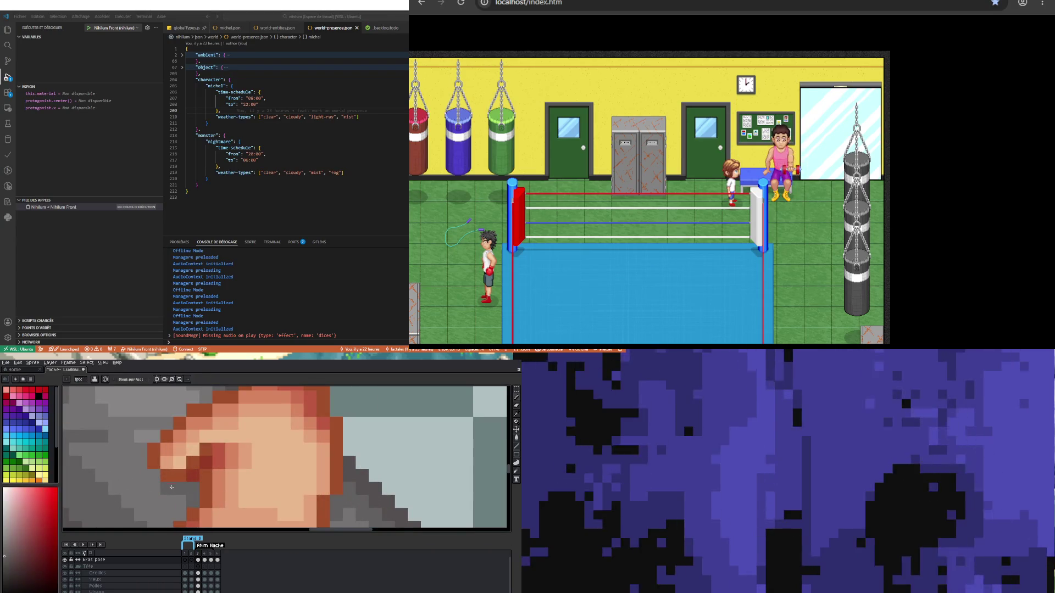
Step: Pick an orange-brown skin shade, then sample red-pink and orange tones from the hand
scroll(181, 486, down, 3)
scroll(175, 474, down, 2)
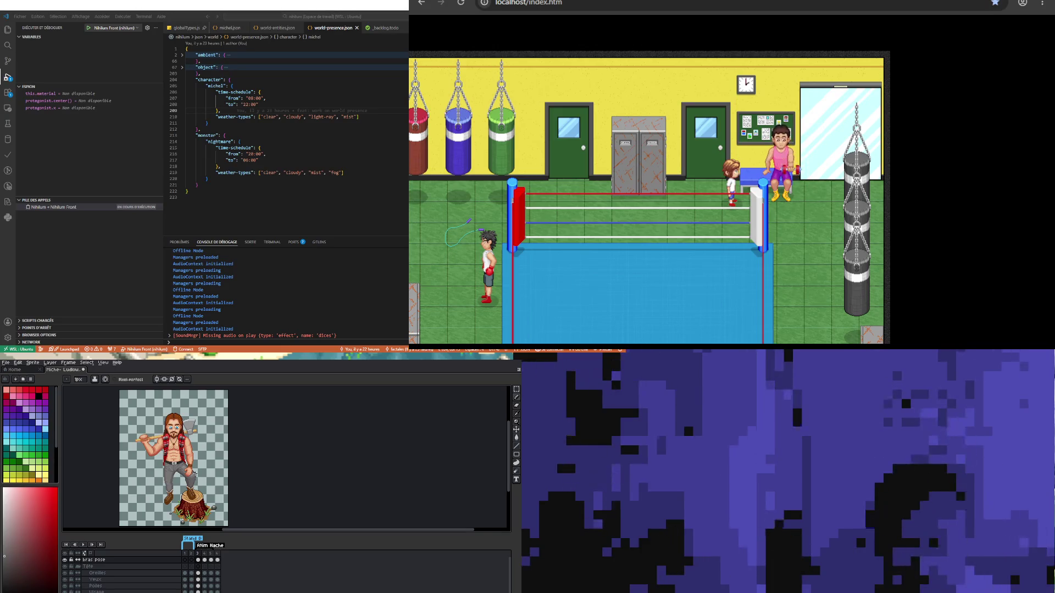
scroll(194, 474, up, 2)
scroll(232, 476, up, 1)
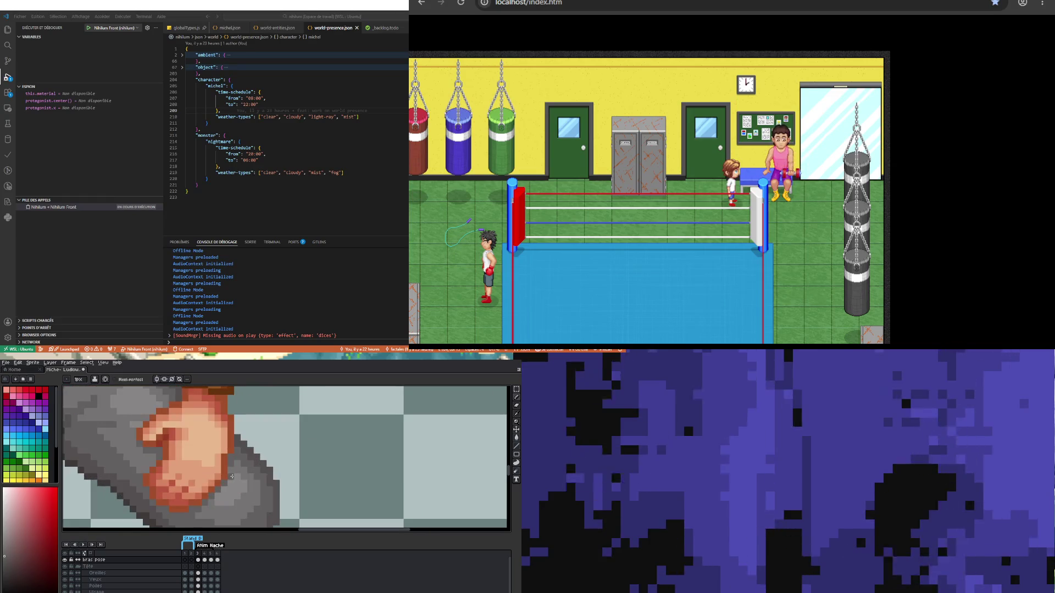
alt+click(216, 477)
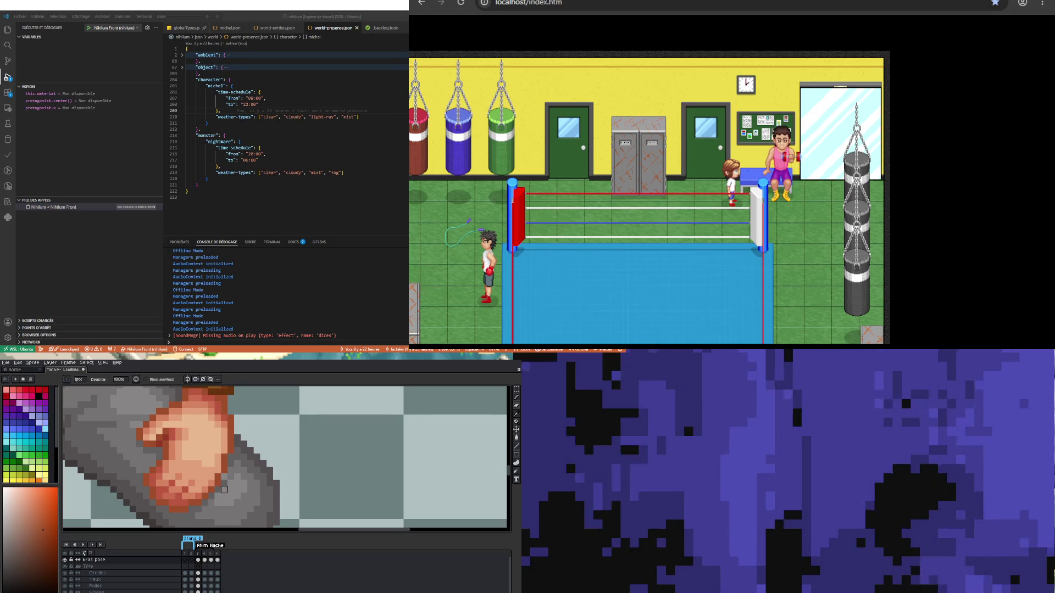
key(alt)
alt+click(224, 479)
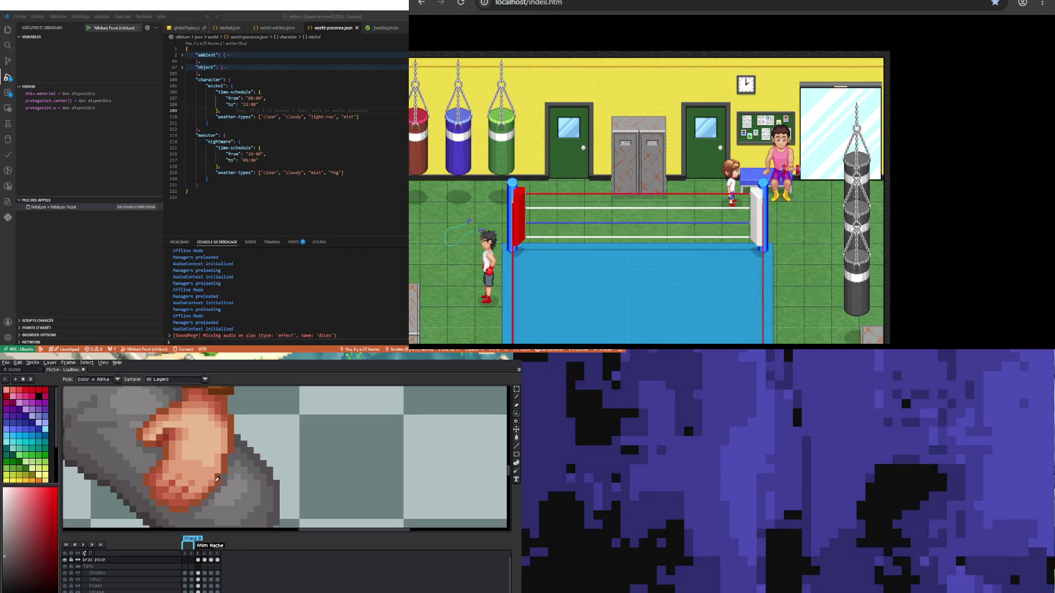
alt+click(213, 481)
scroll(198, 479, down, 4)
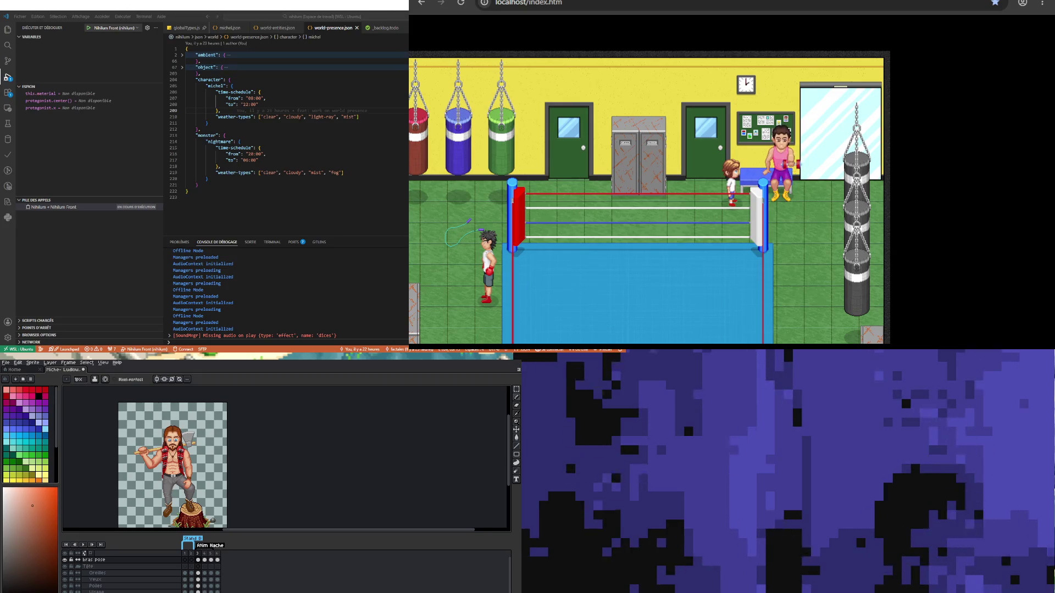
Step: Zoom in around the hand and pick a dark red shade for the fist
scroll(201, 470, up, 3)
scroll(212, 448, up, 2)
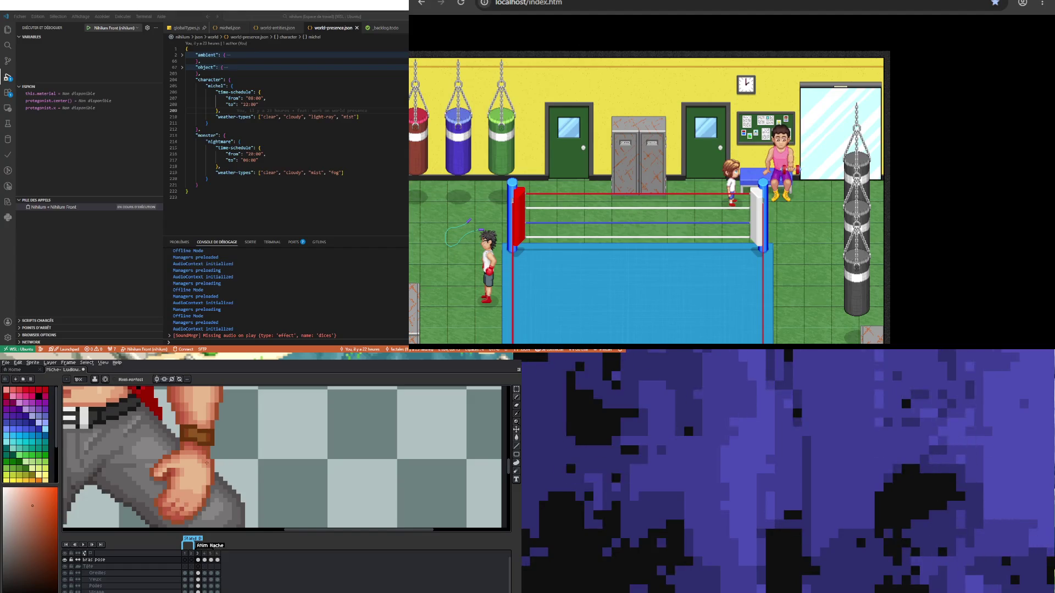
scroll(205, 471, down, 5)
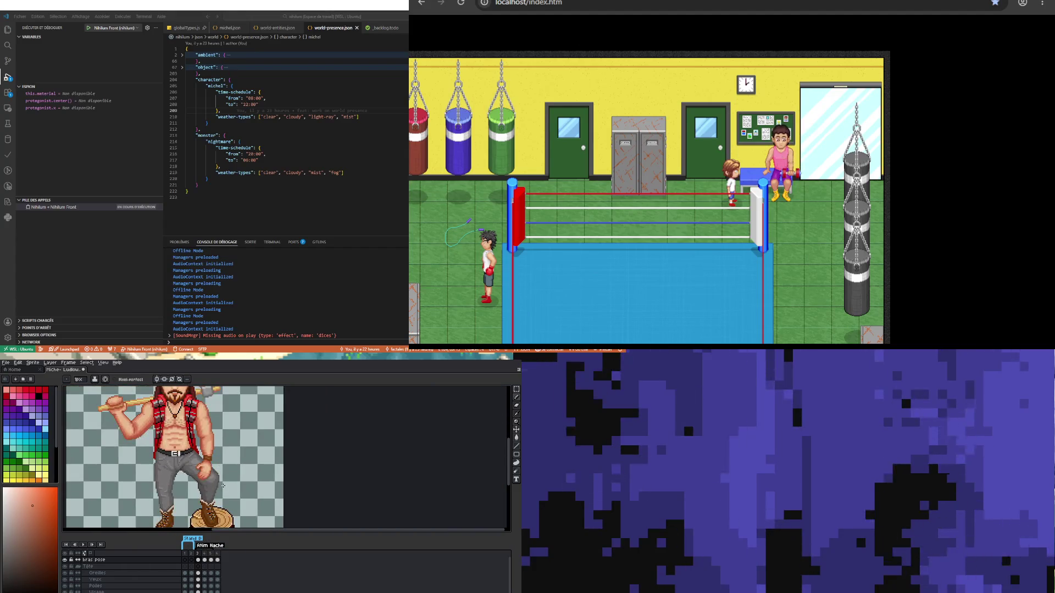
scroll(222, 486, up, 3)
scroll(217, 503, down, 2)
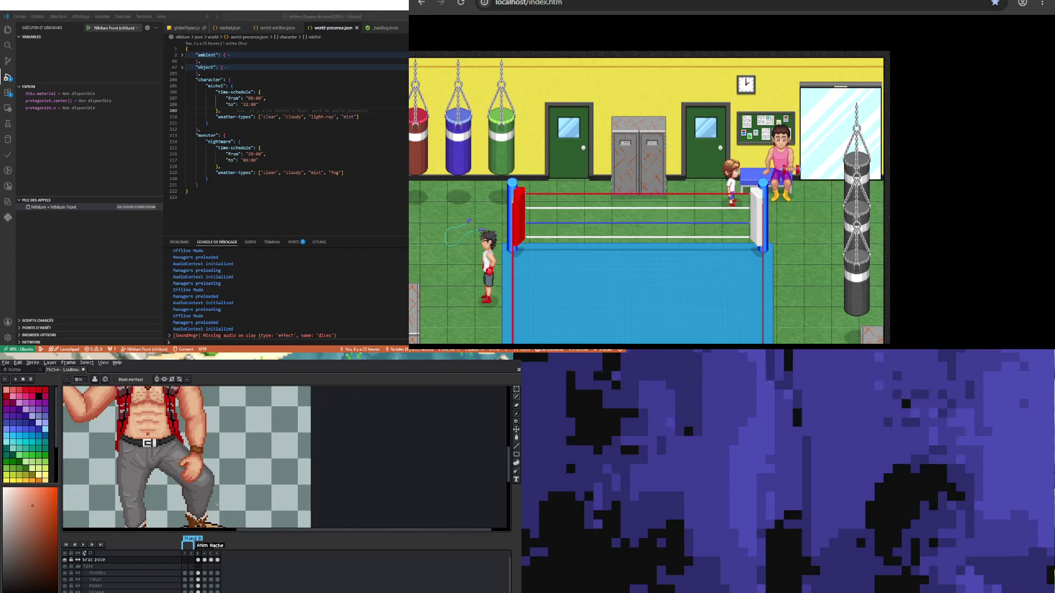
scroll(217, 503, down, 1)
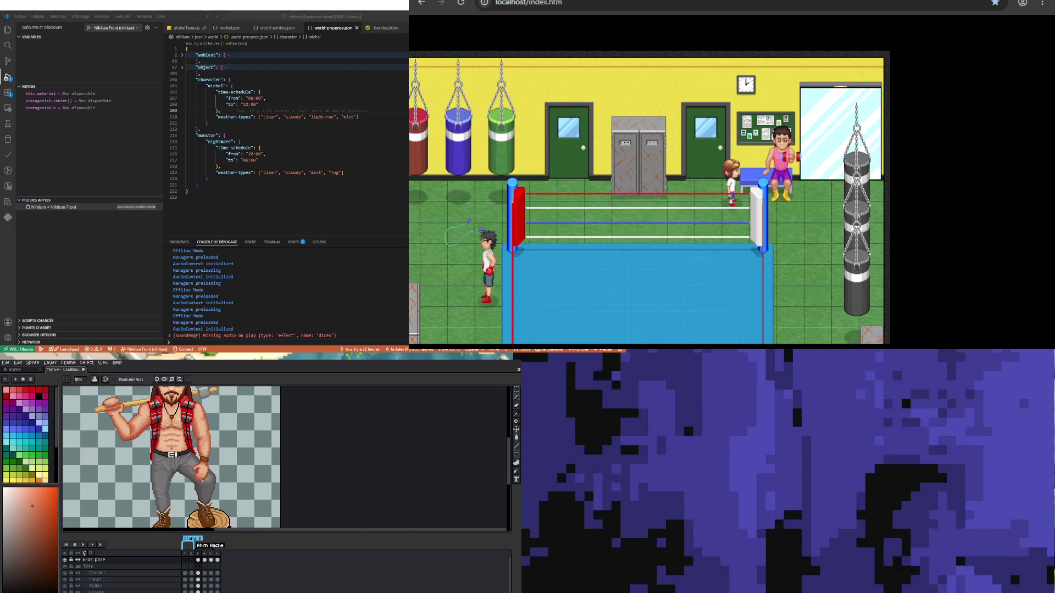
scroll(217, 503, up, 3)
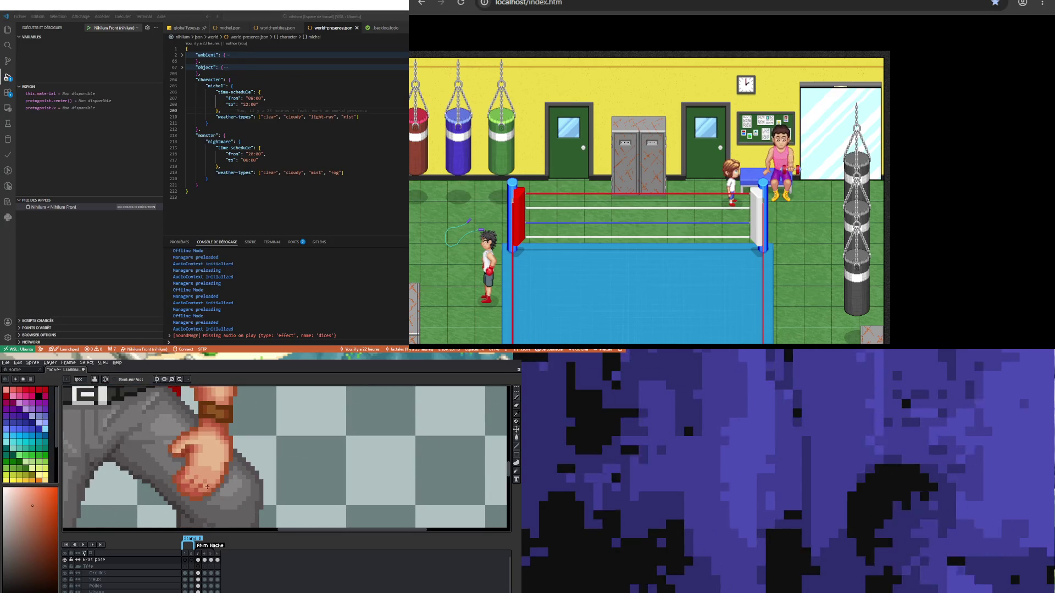
scroll(209, 486, down, 2)
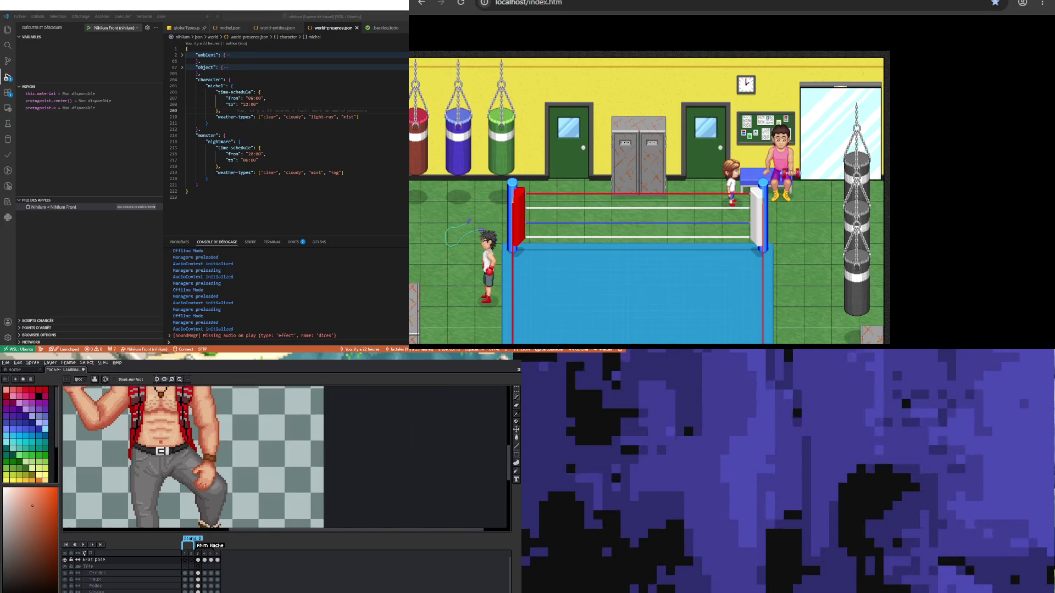
scroll(201, 480, down, 2)
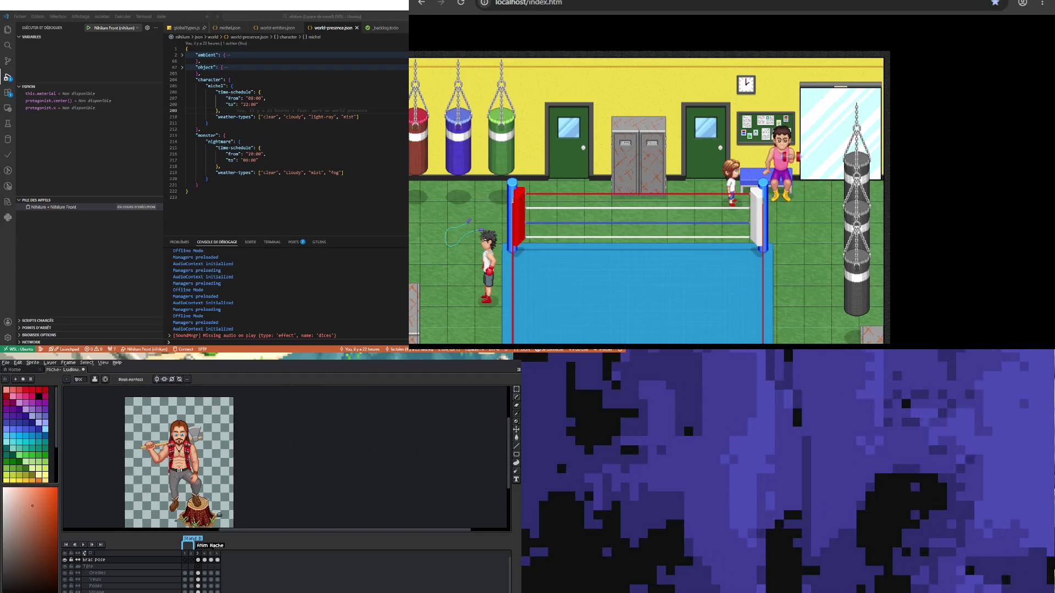
scroll(199, 476, up, 2)
scroll(204, 467, up, 2)
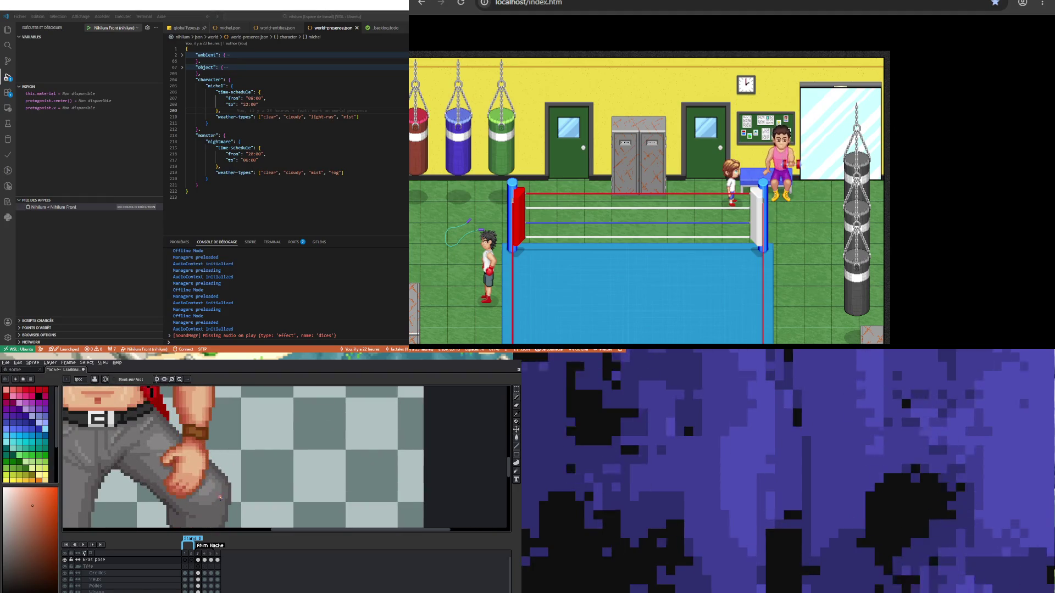
scroll(215, 488, up, 2)
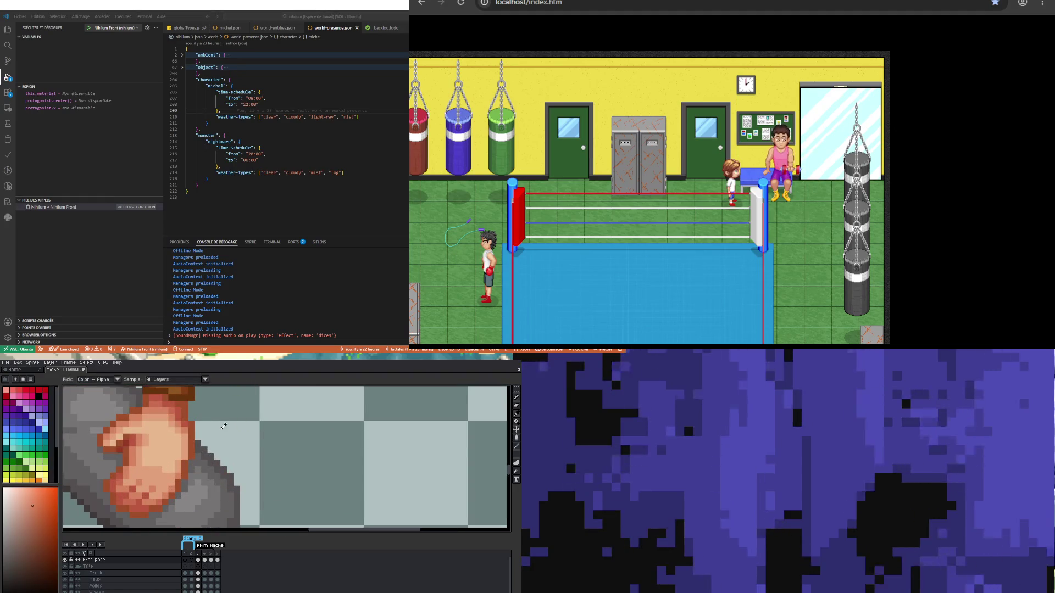
alt+click(188, 473)
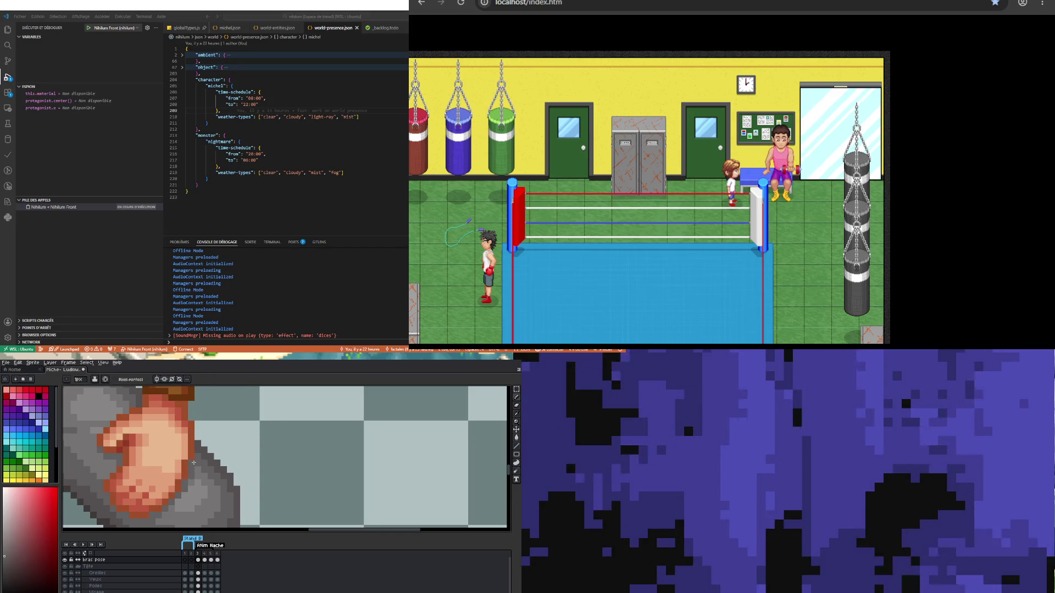
Step: Eyedrop a colour from the fist's knuckles to paint with
key(alt)
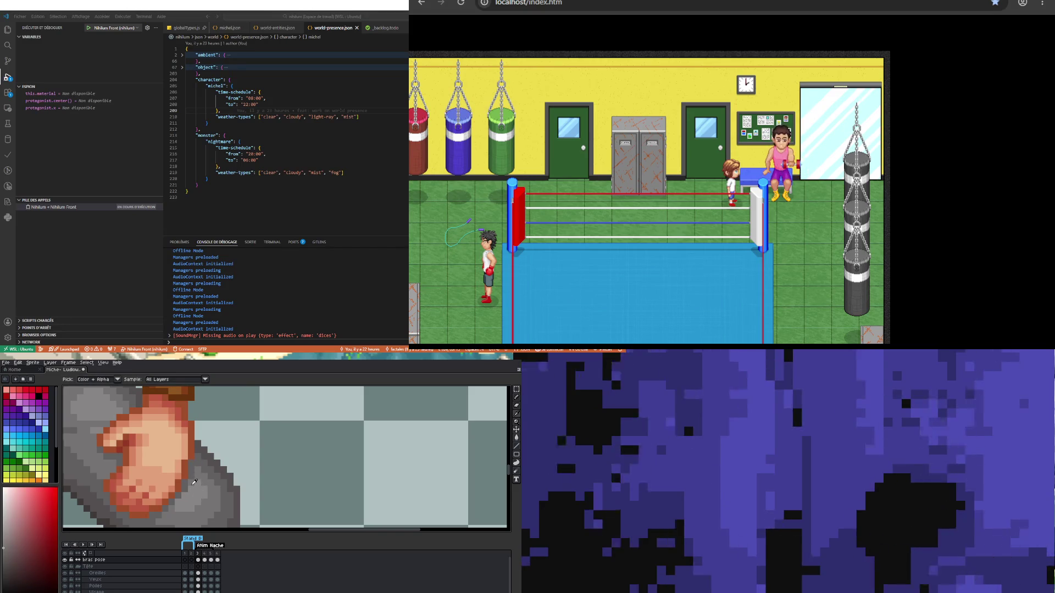
alt+click(192, 486)
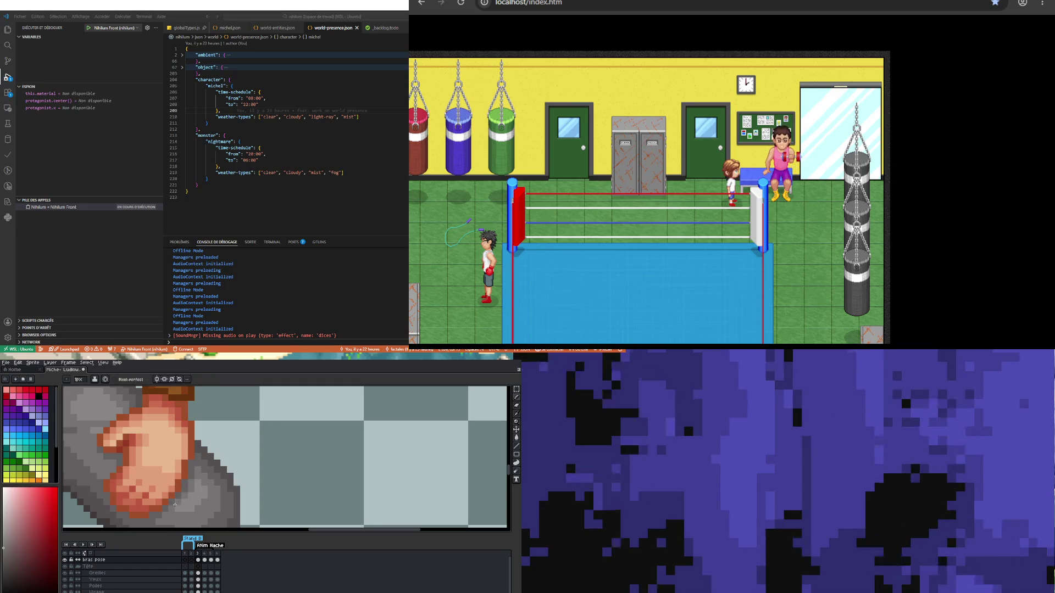
scroll(183, 502, down, 3)
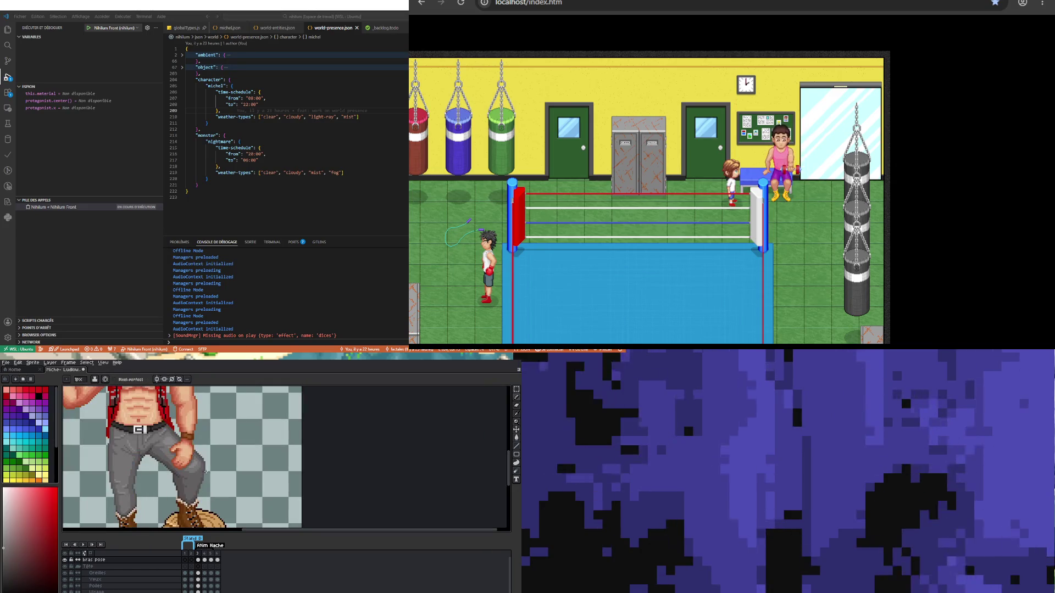
scroll(185, 468, down, 1)
scroll(185, 469, up, 2)
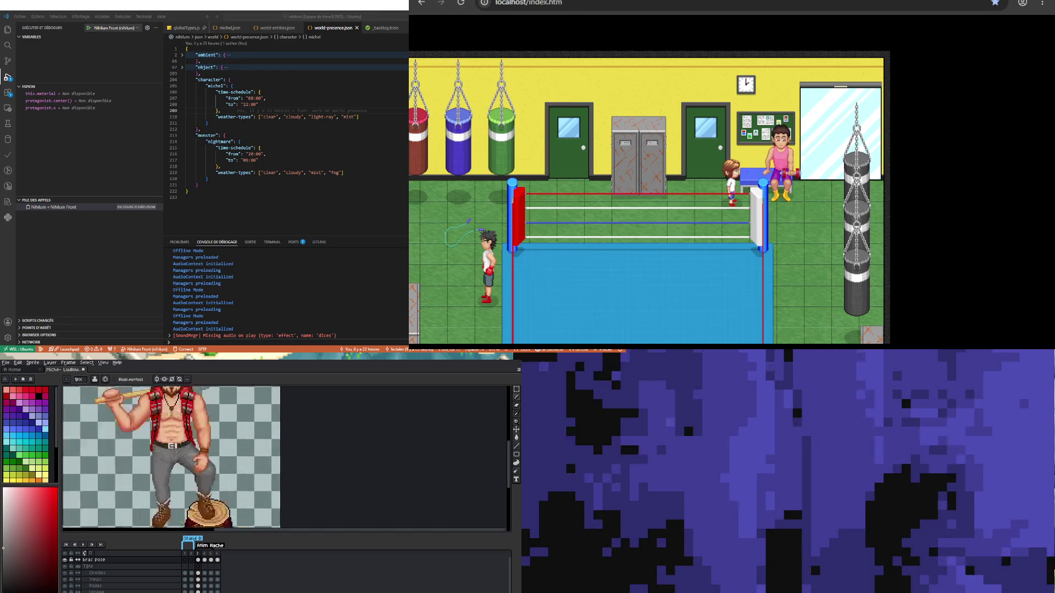
scroll(211, 462, up, 2)
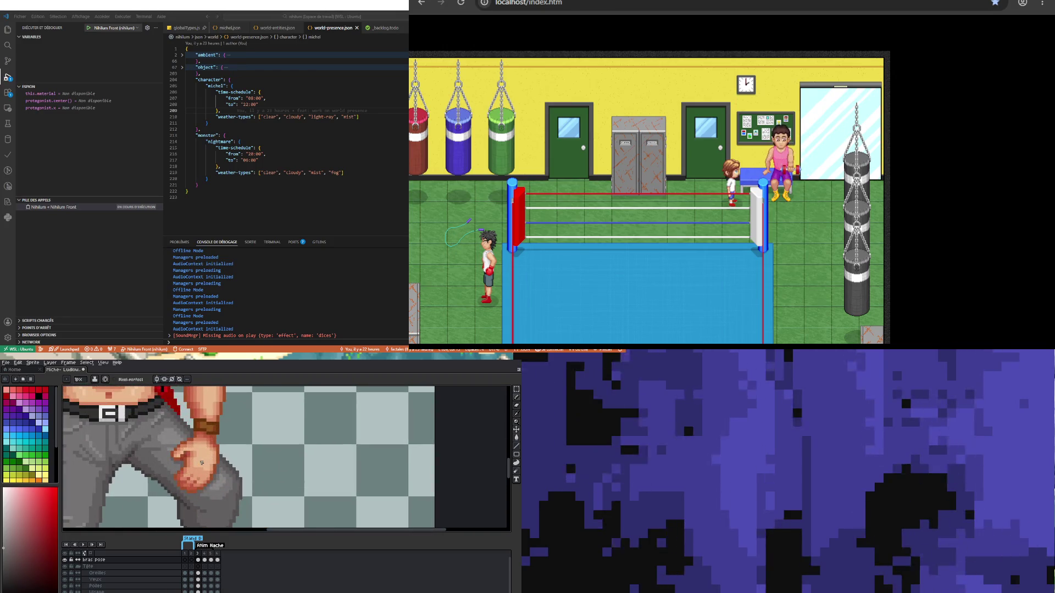
scroll(187, 475, down, 5)
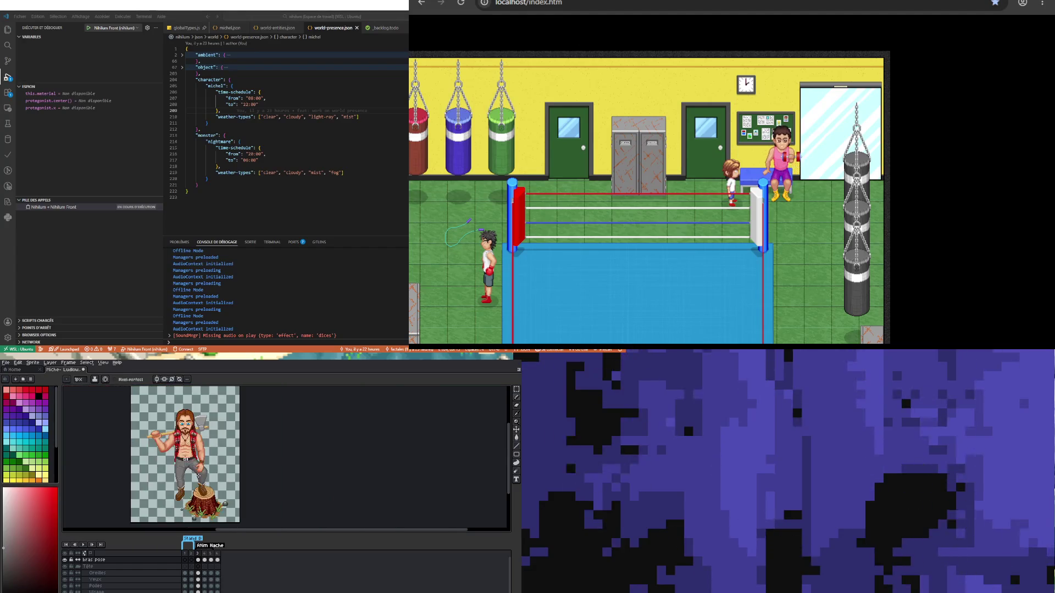
Step: Zoom into the hand and pick a skin tone from it
scroll(198, 467, up, 1)
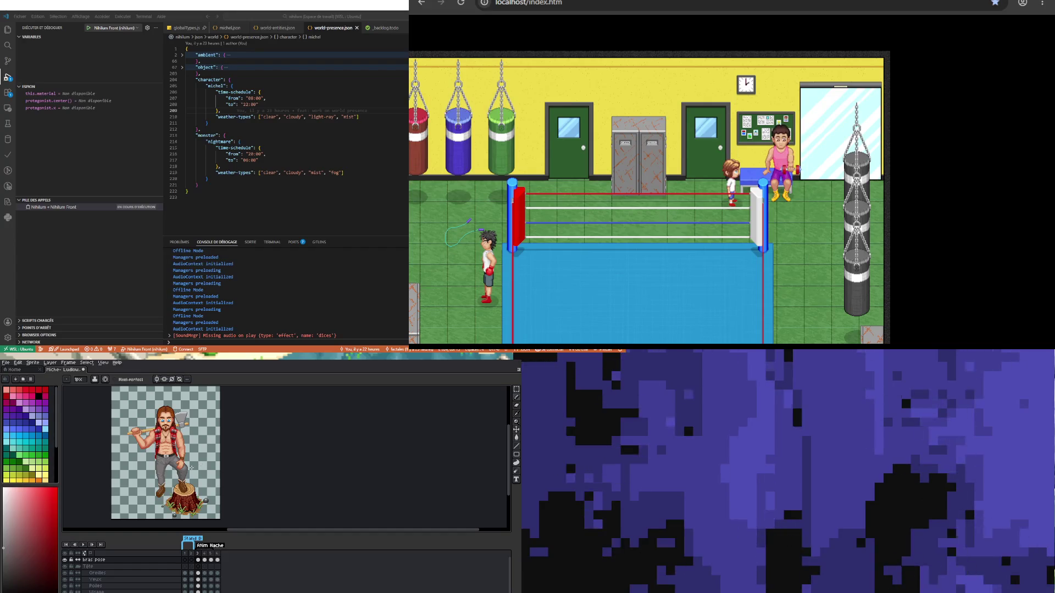
scroll(203, 466, up, 4)
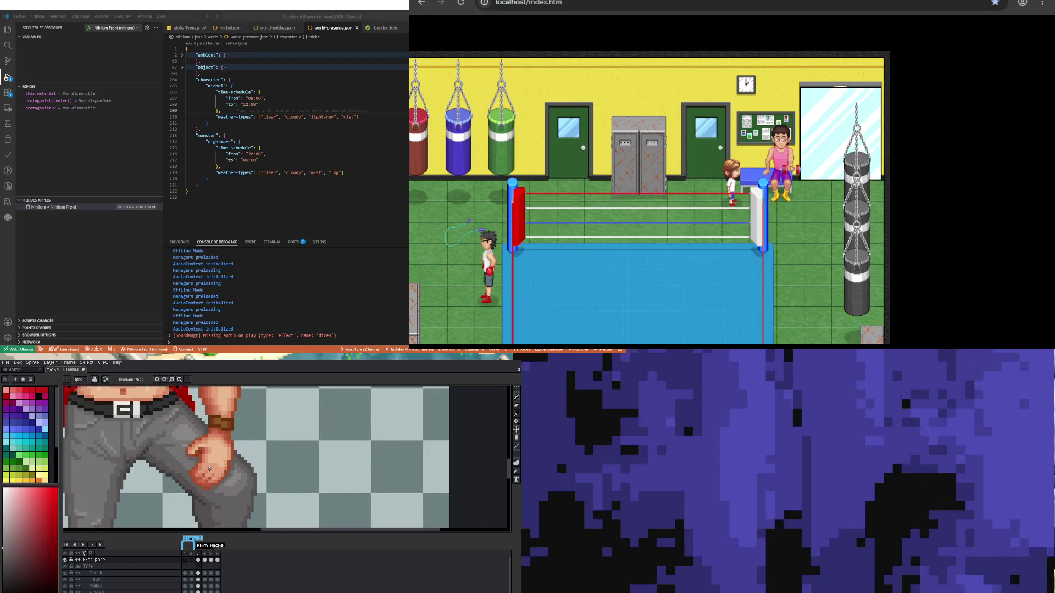
scroll(209, 468, up, 1)
alt+click(208, 467)
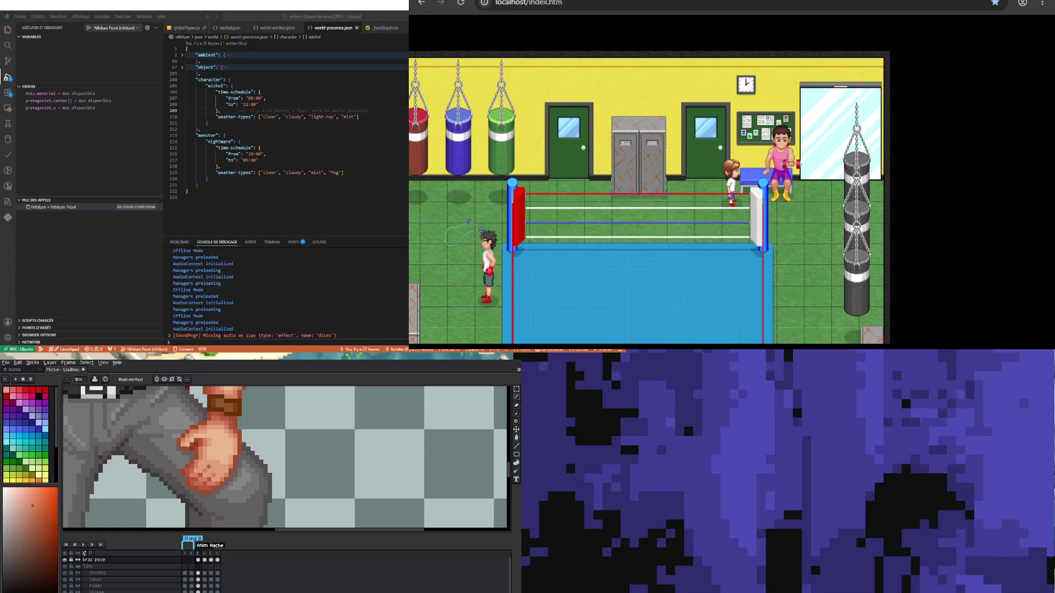
scroll(218, 471, down, 6)
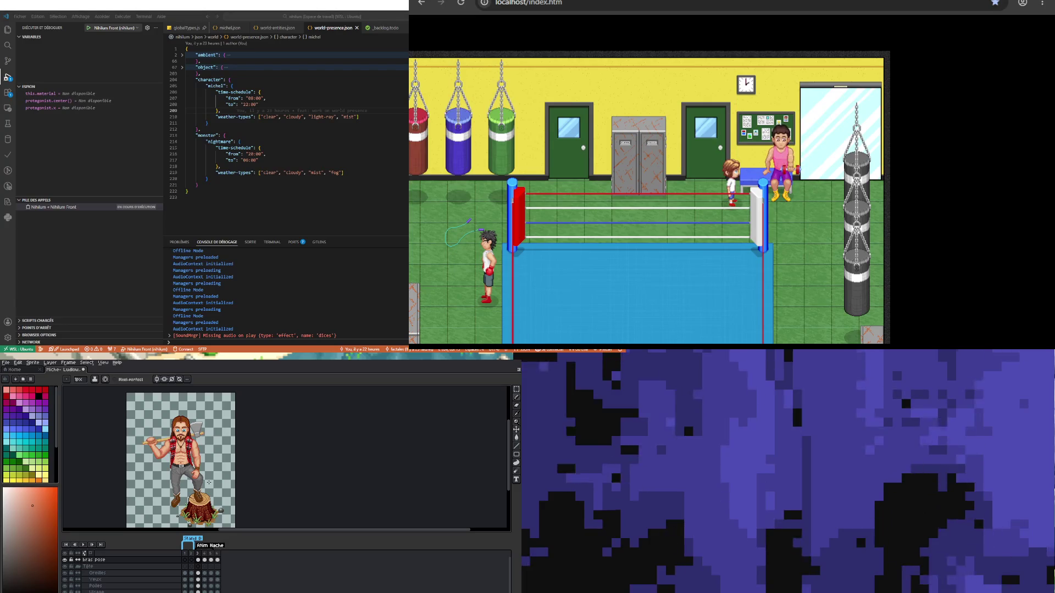
scroll(209, 482, up, 3)
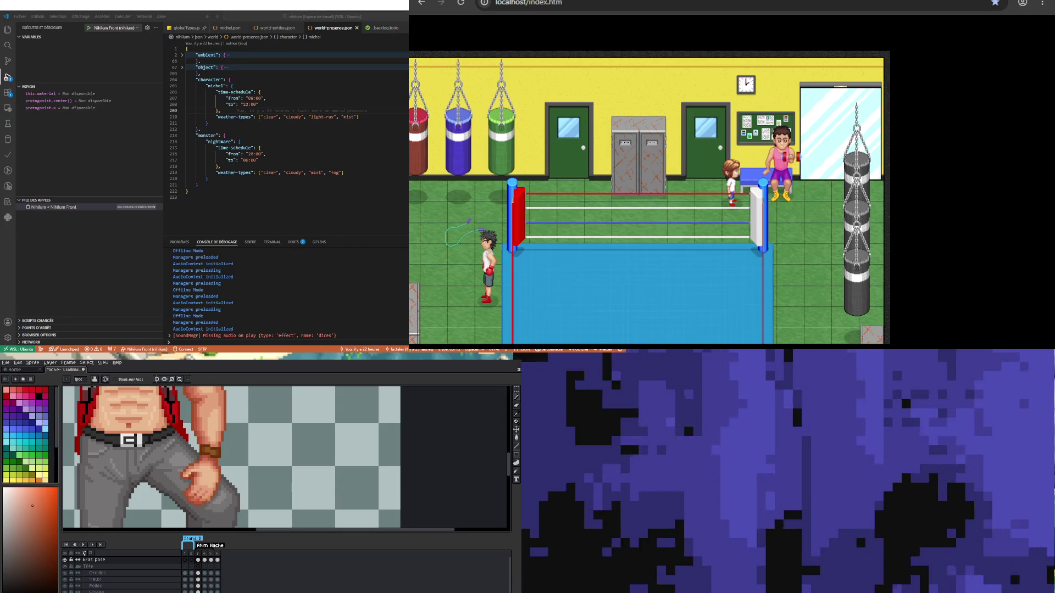
scroll(212, 493, up, 1)
Step: Eyedrop the fist's skin shade as the paint colour and go back to drawing
key(alt)
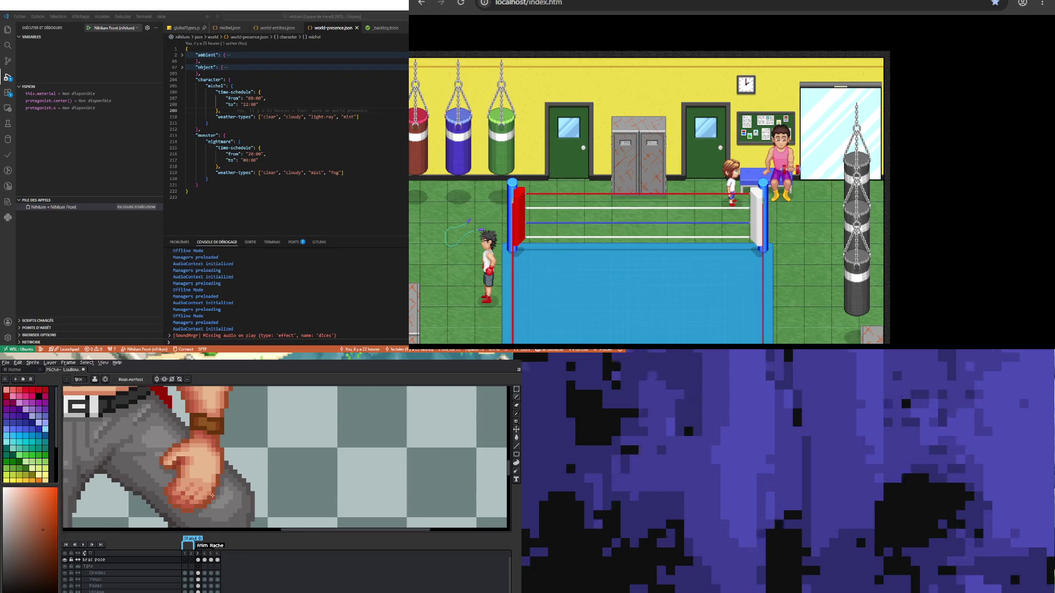
scroll(200, 515, down, 3)
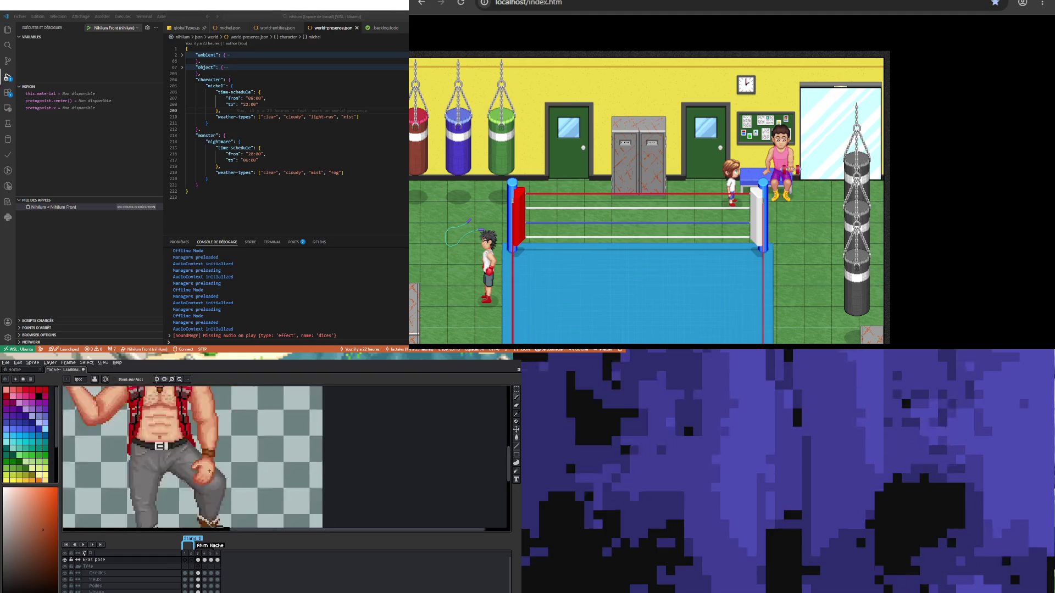
scroll(212, 483, up, 4)
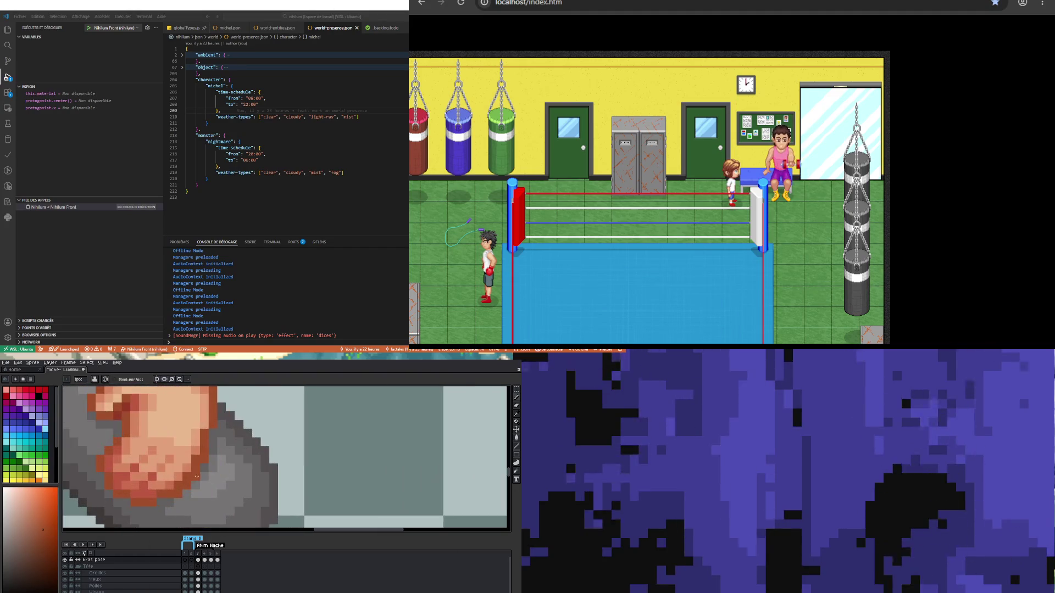
key(alt)
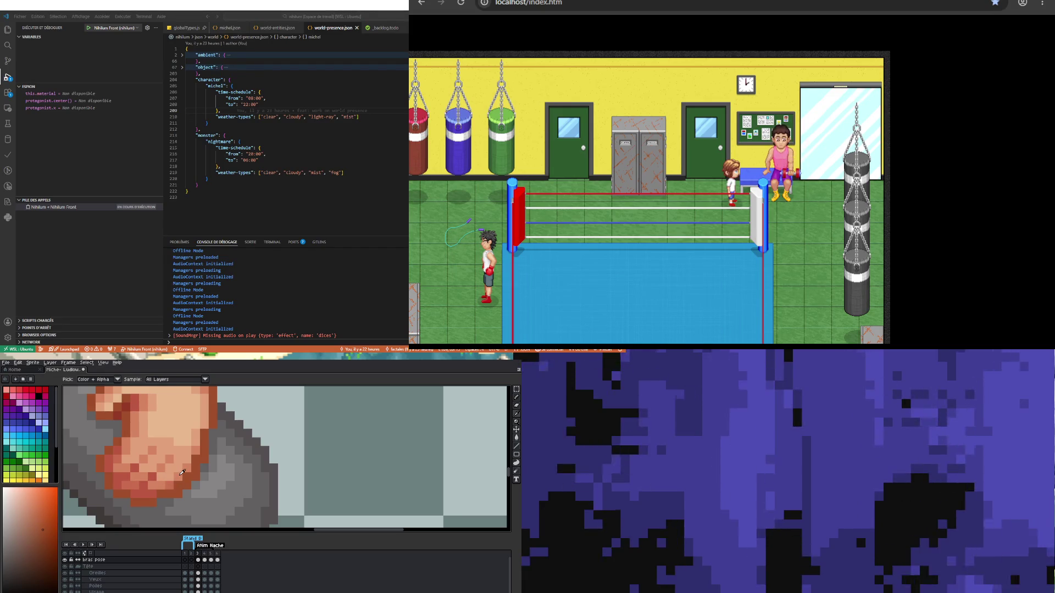
alt+click(182, 473)
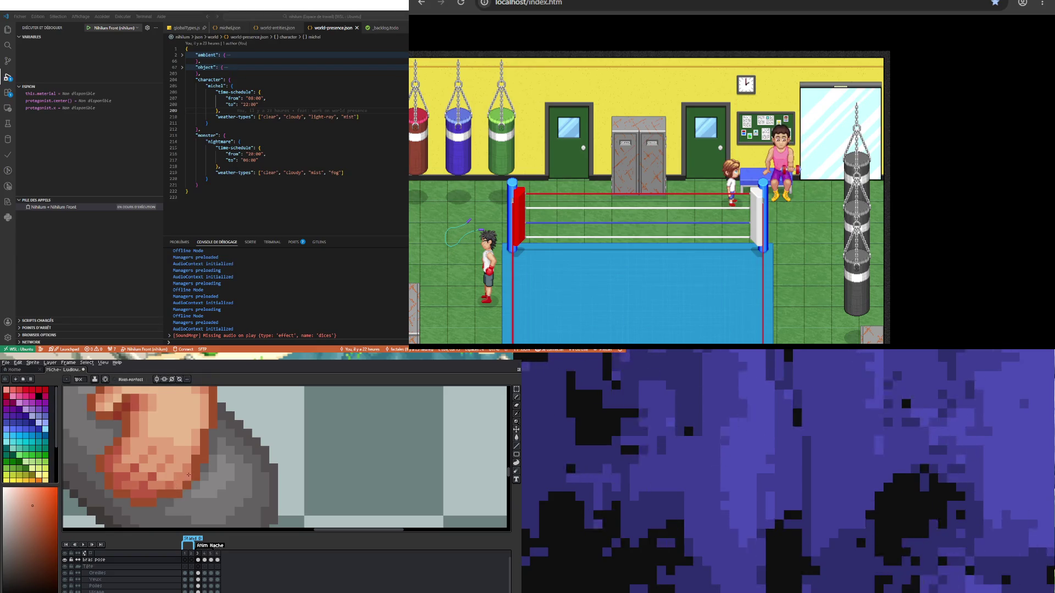
scroll(164, 497, down, 4)
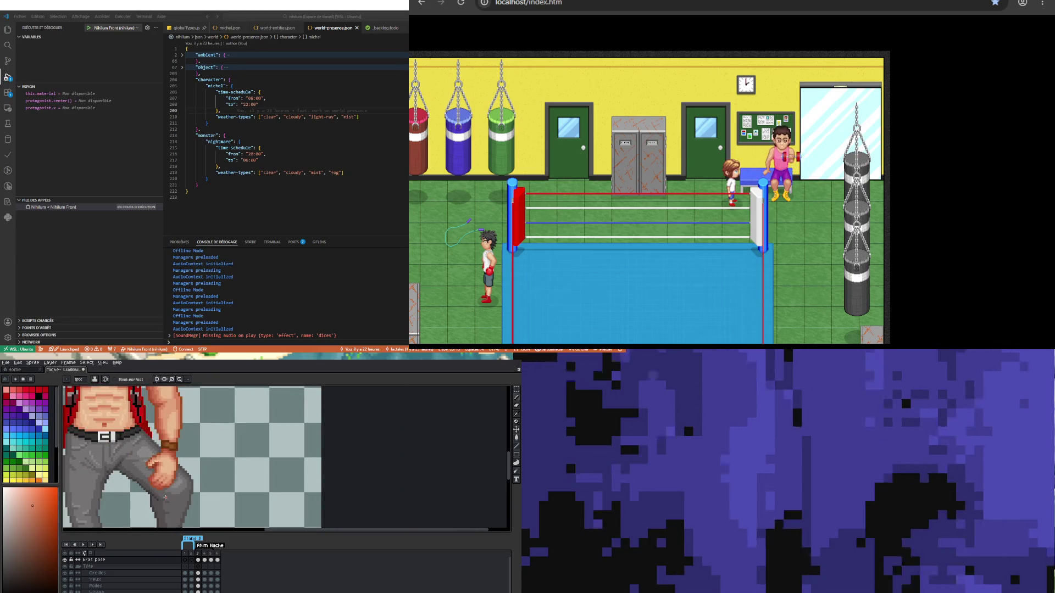
scroll(159, 498, down, 2)
scroll(195, 472, up, 5)
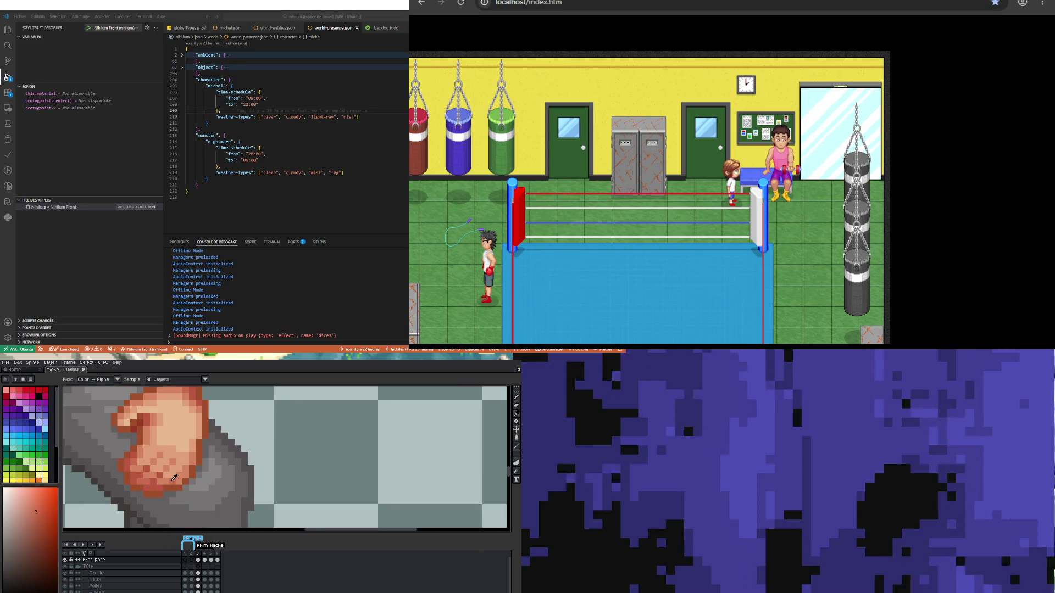
scroll(183, 480, down, 3)
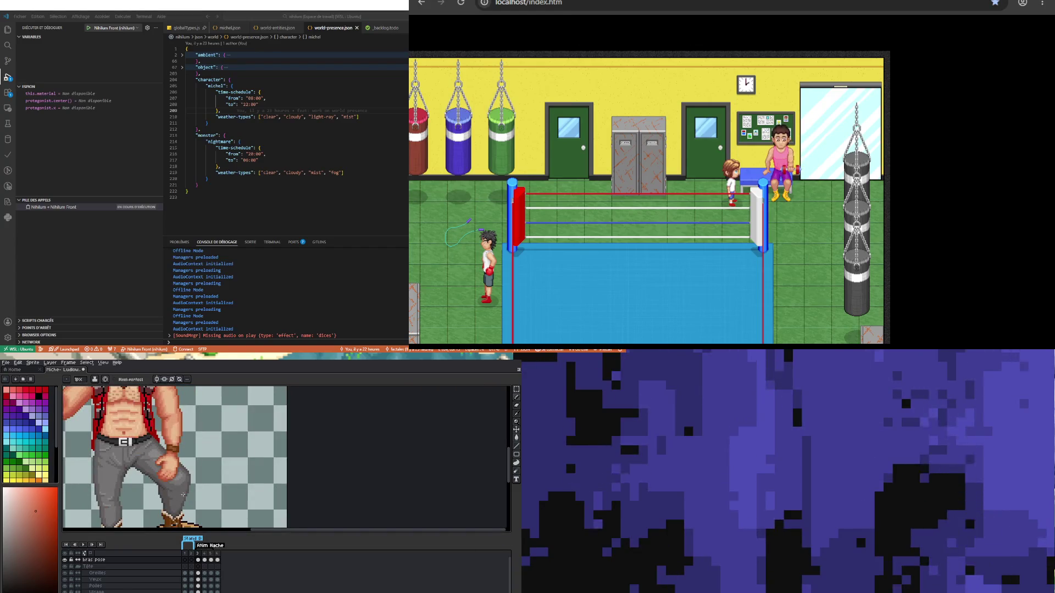
scroll(183, 495, up, 2)
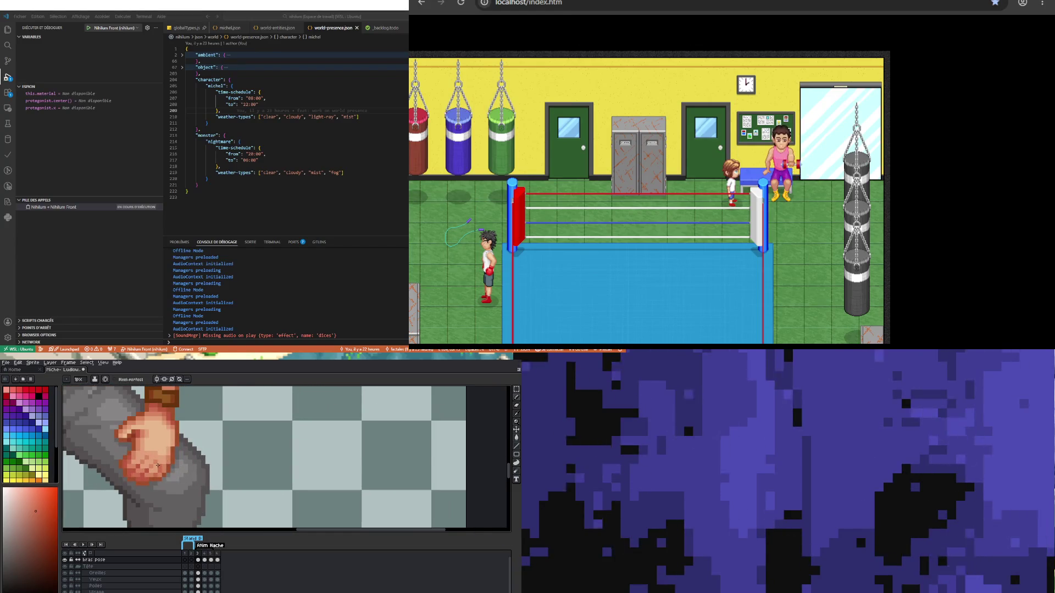
scroll(158, 465, down, 4)
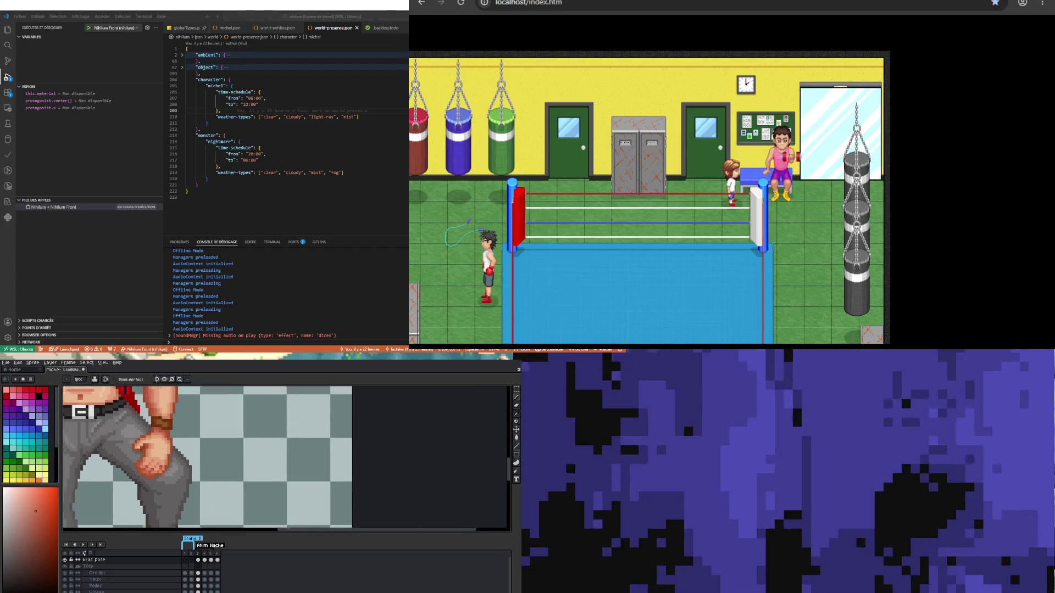
scroll(165, 468, up, 3)
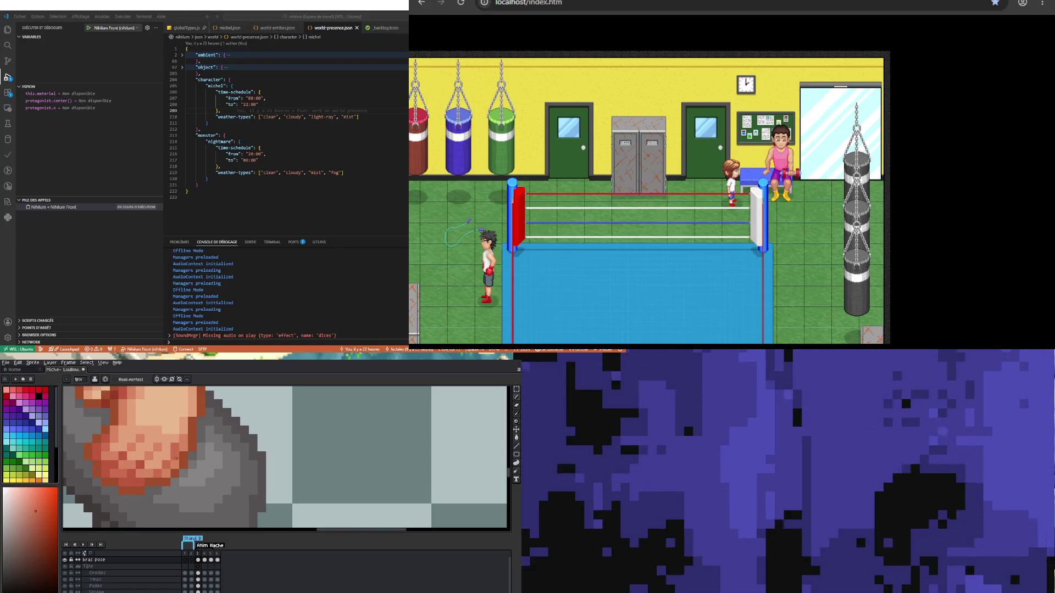
scroll(172, 455, down, 4)
scroll(192, 474, up, 3)
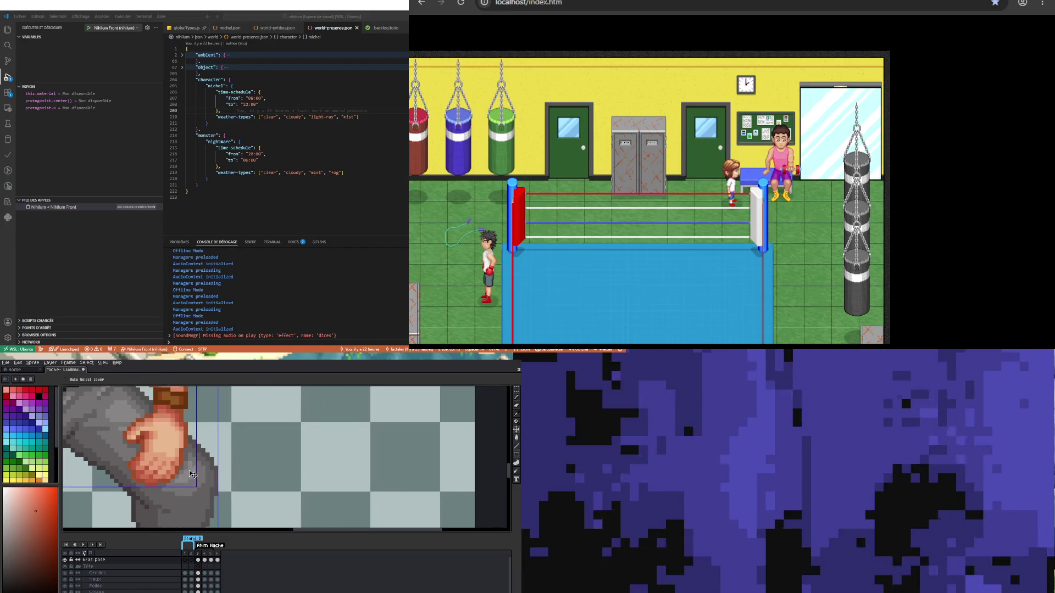
key(ctrl)
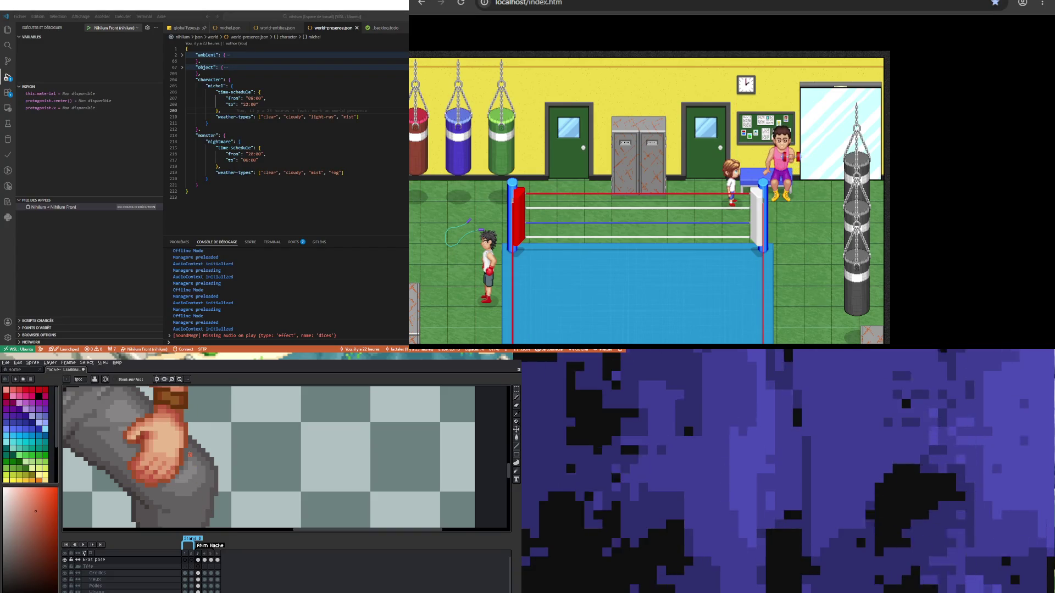
Step: Sample another skin shade from the fist with the I eyedropper
scroll(187, 464, down, 1)
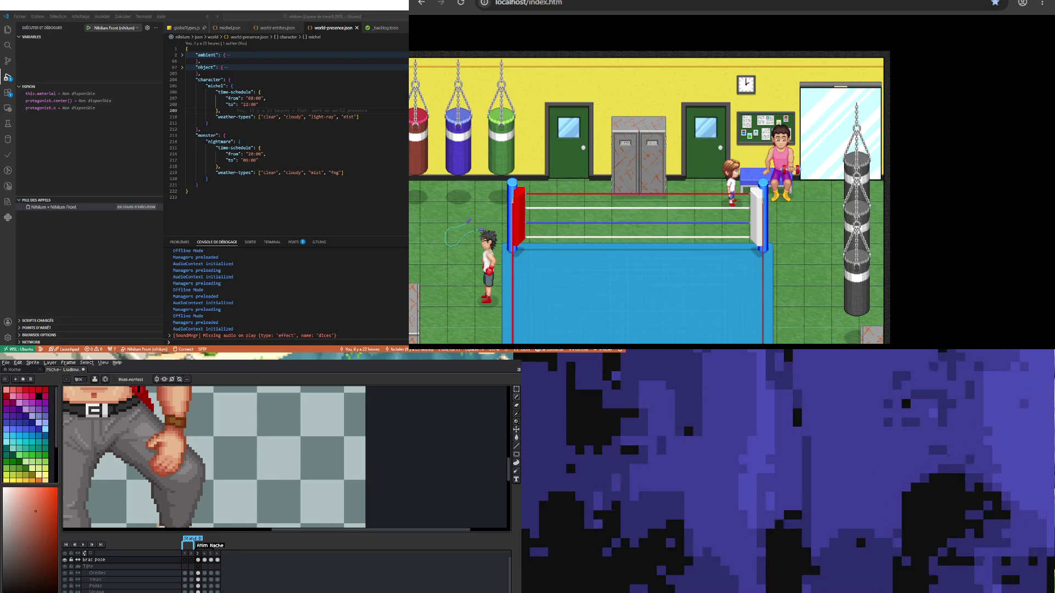
scroll(179, 447, down, 2)
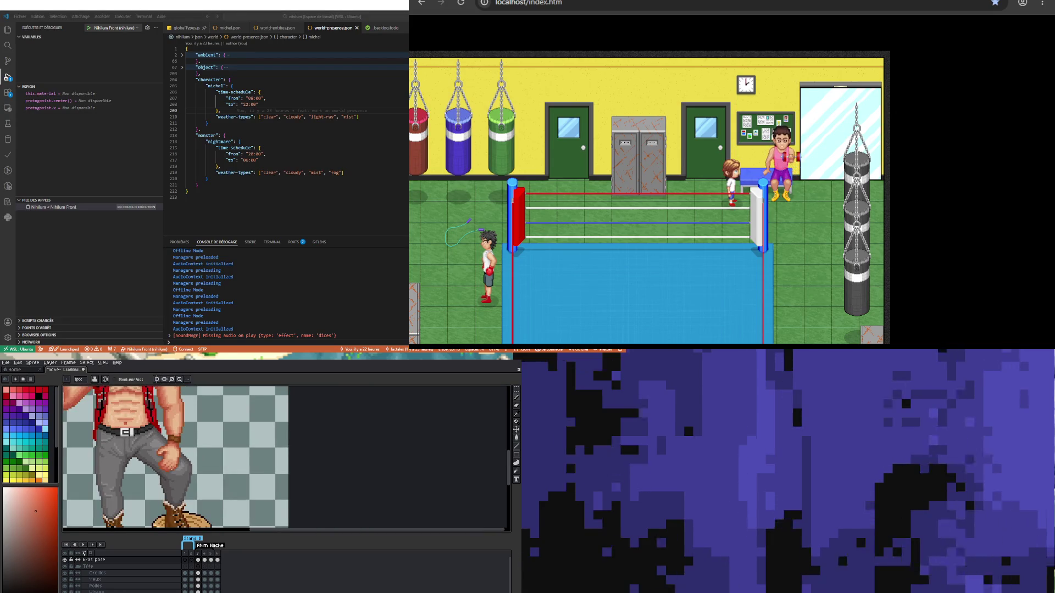
scroll(190, 454, up, 3)
scroll(174, 451, up, 2)
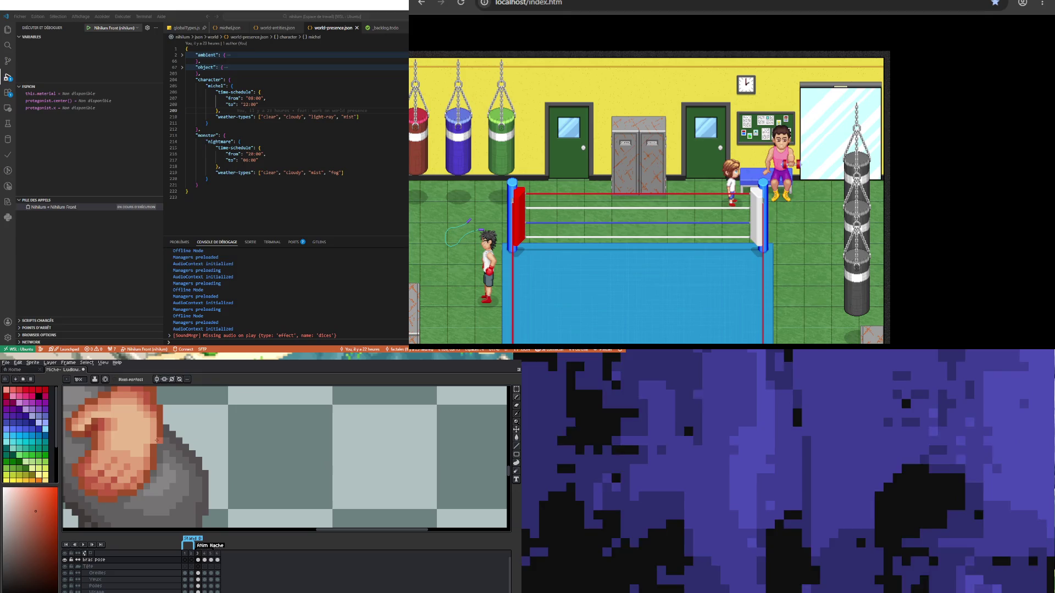
key(i)
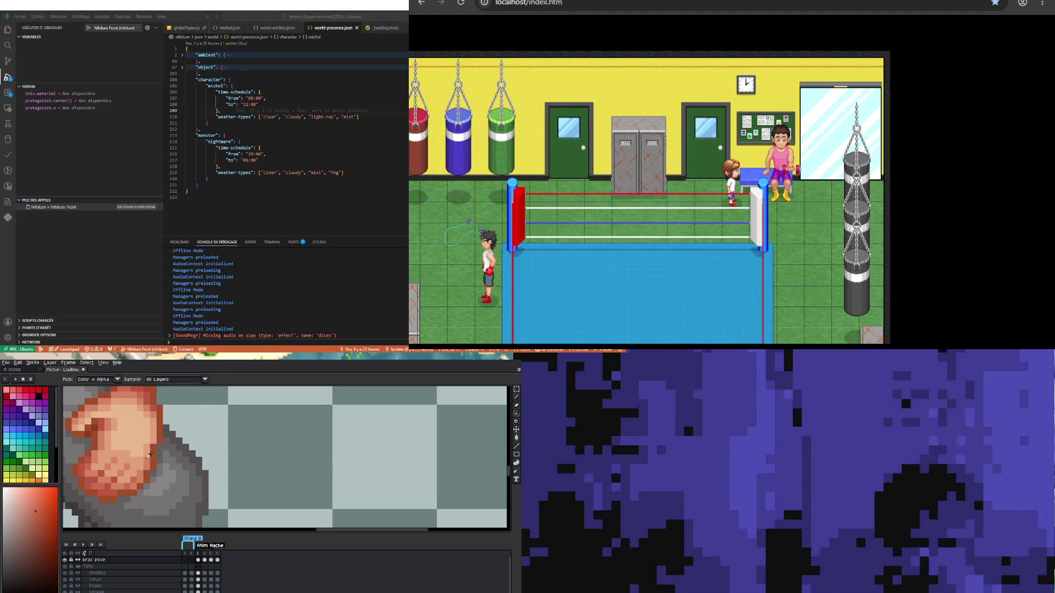
click(148, 457)
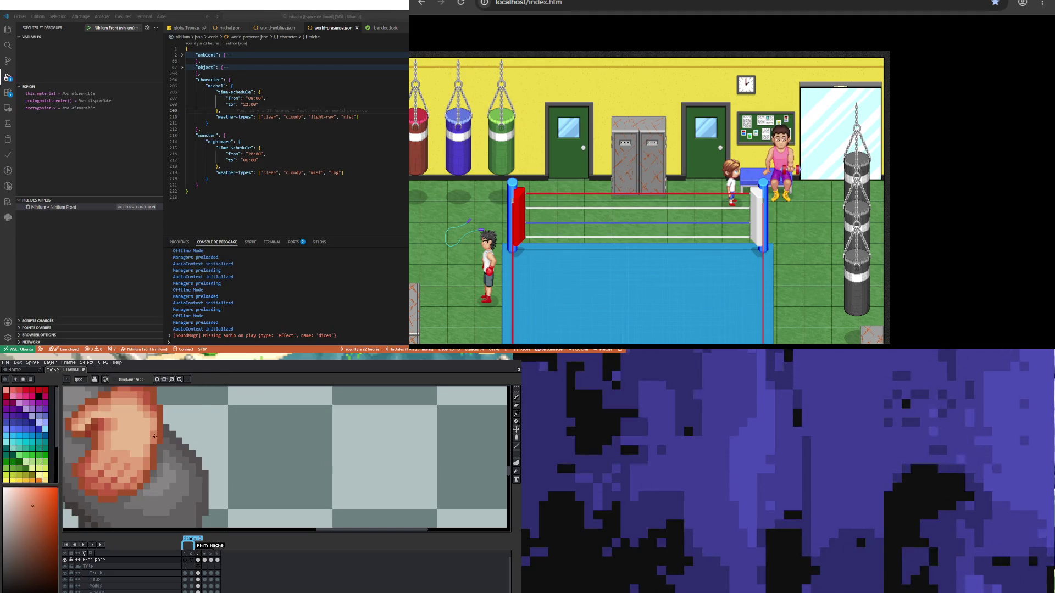
scroll(154, 436, down, 4)
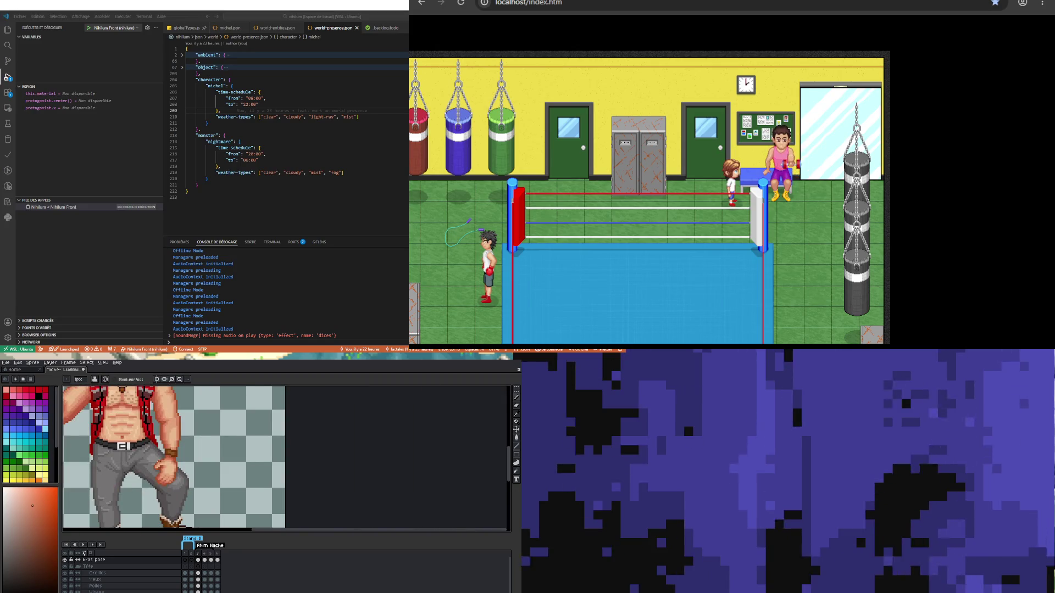
scroll(203, 464, up, 4)
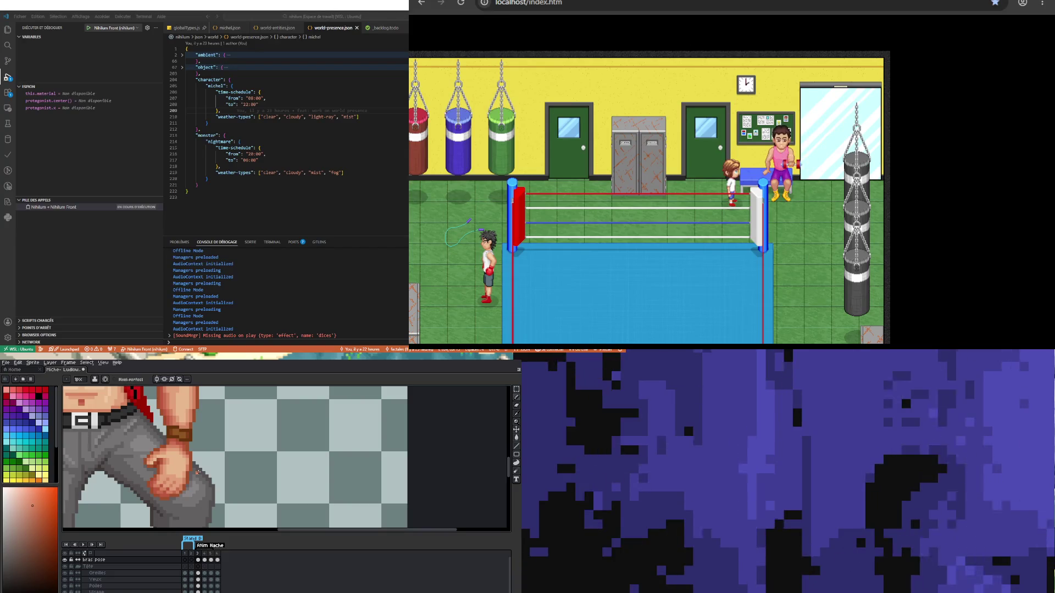
scroll(134, 460, down, 2)
scroll(173, 452, down, 2)
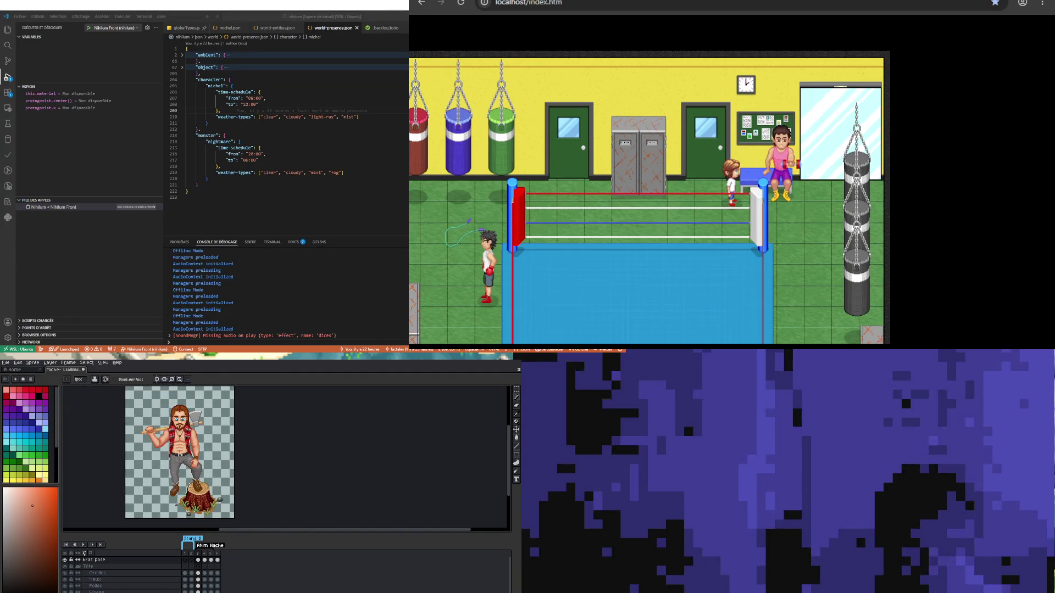
scroll(199, 439, up, 3)
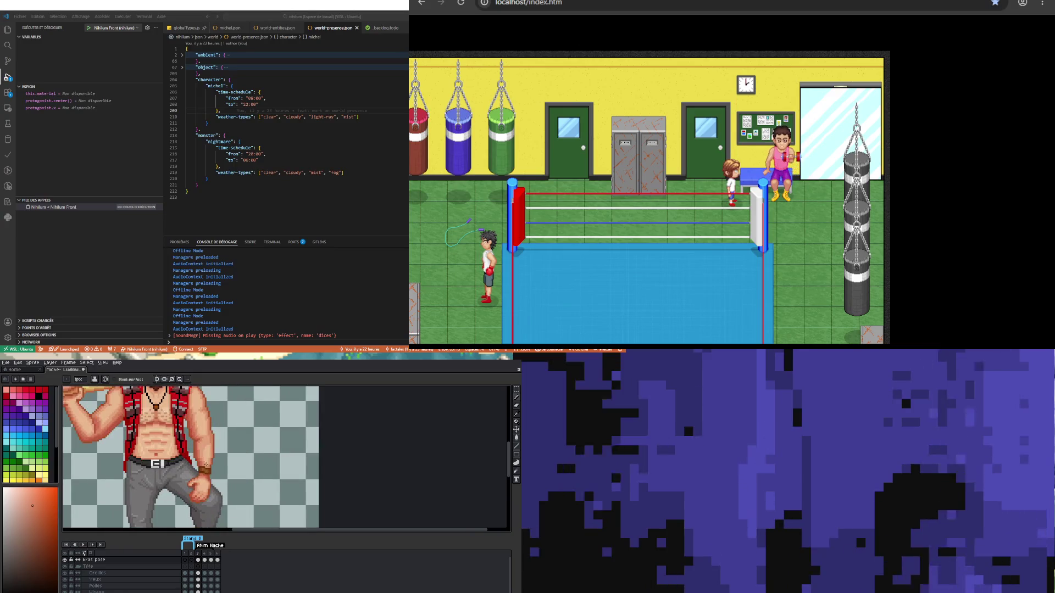
scroll(196, 490, up, 1)
scroll(195, 489, down, 4)
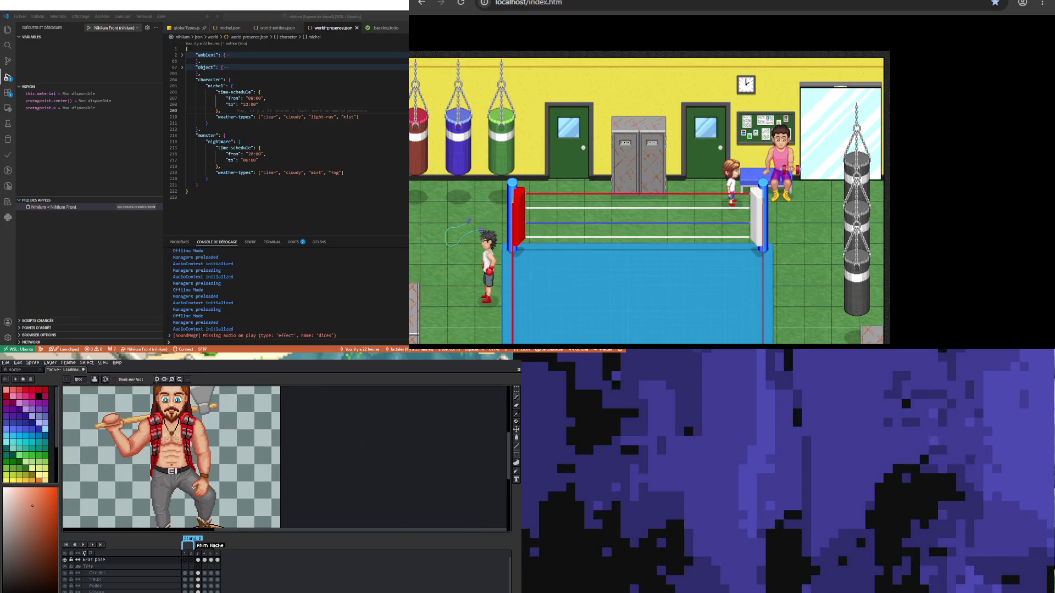
scroll(194, 488, up, 2)
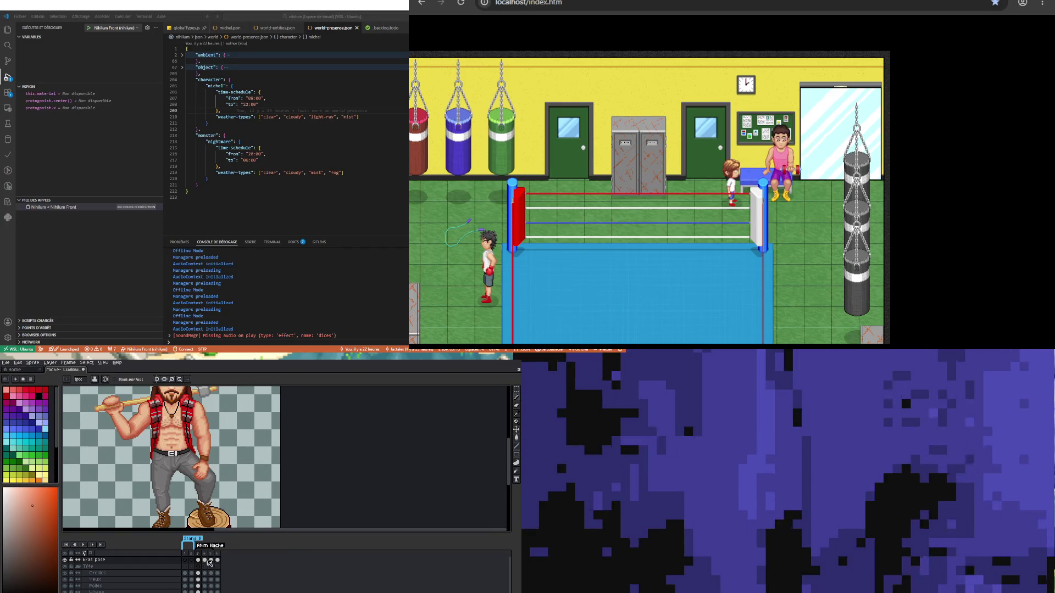
click(198, 560)
key(1)
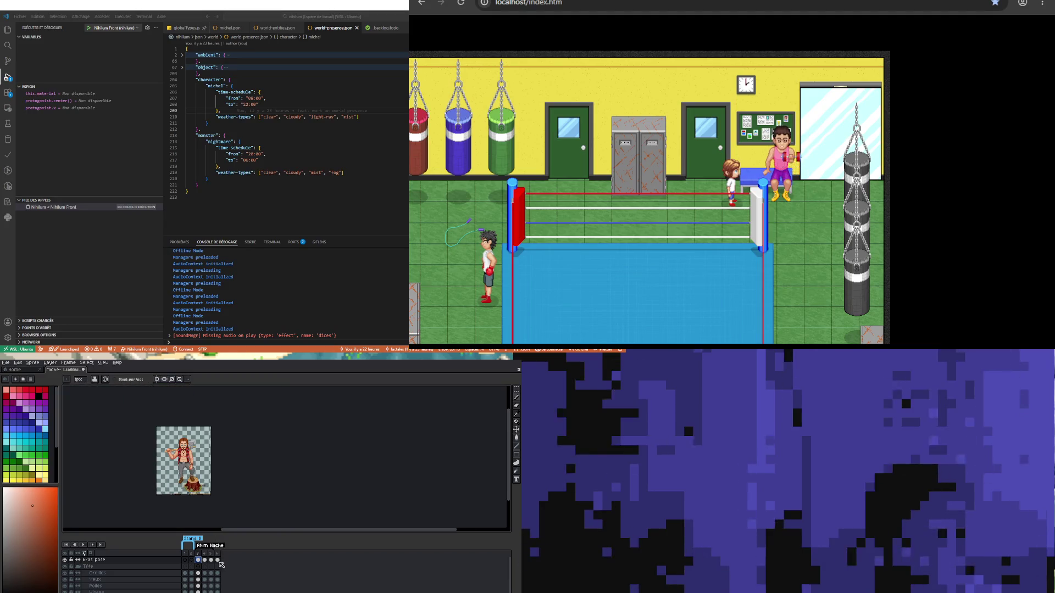
key(3)
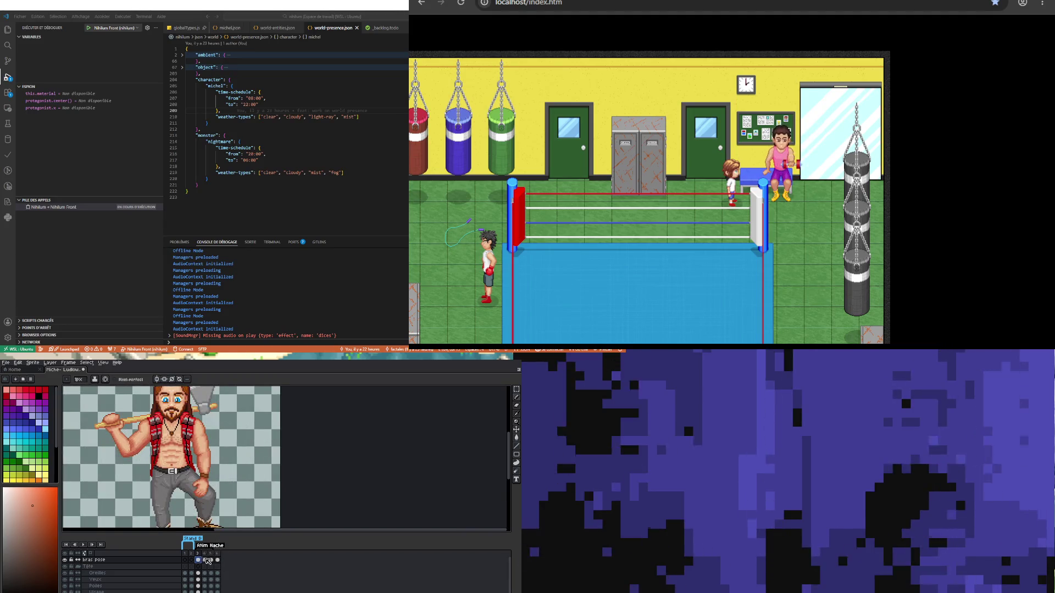
click(205, 559)
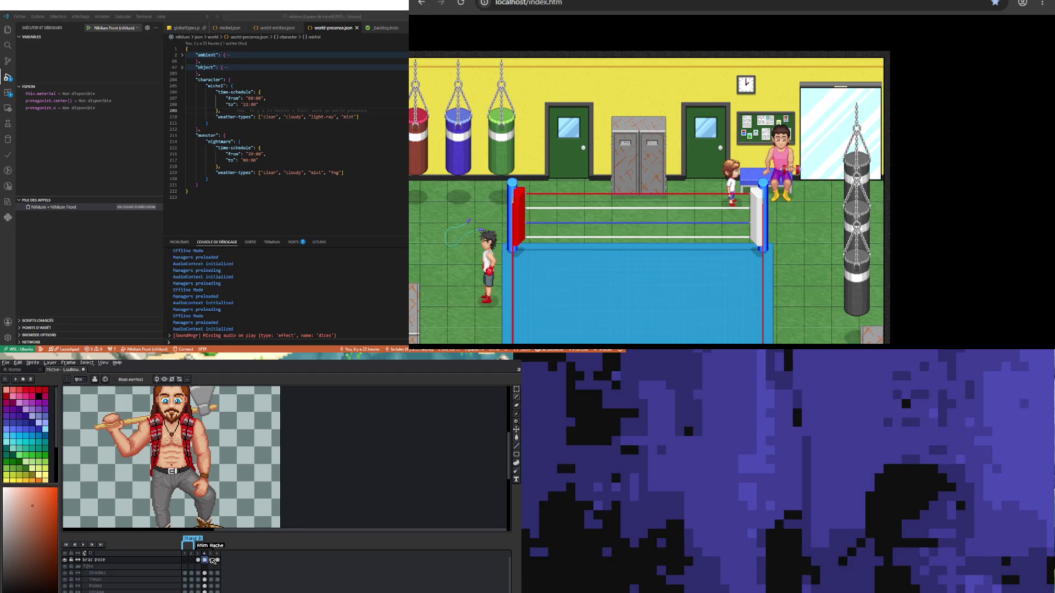
click(516, 388)
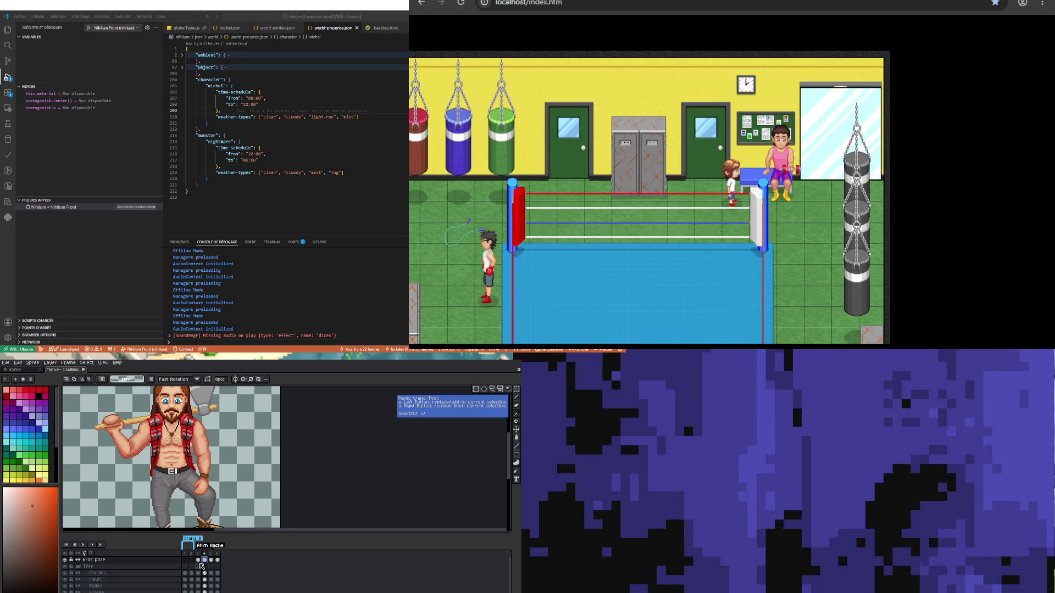
key(Left)
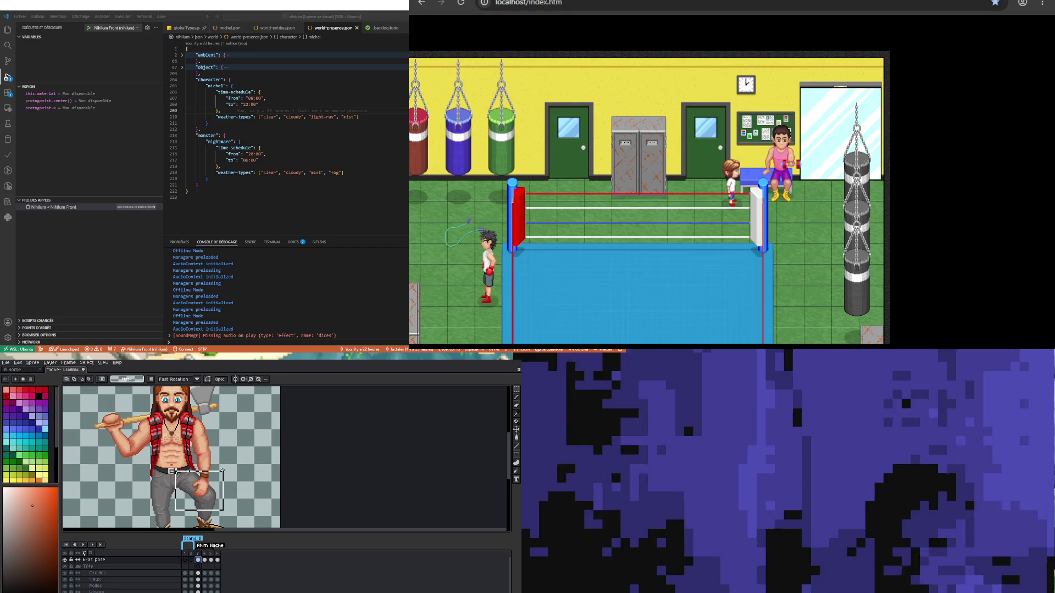
click(205, 560)
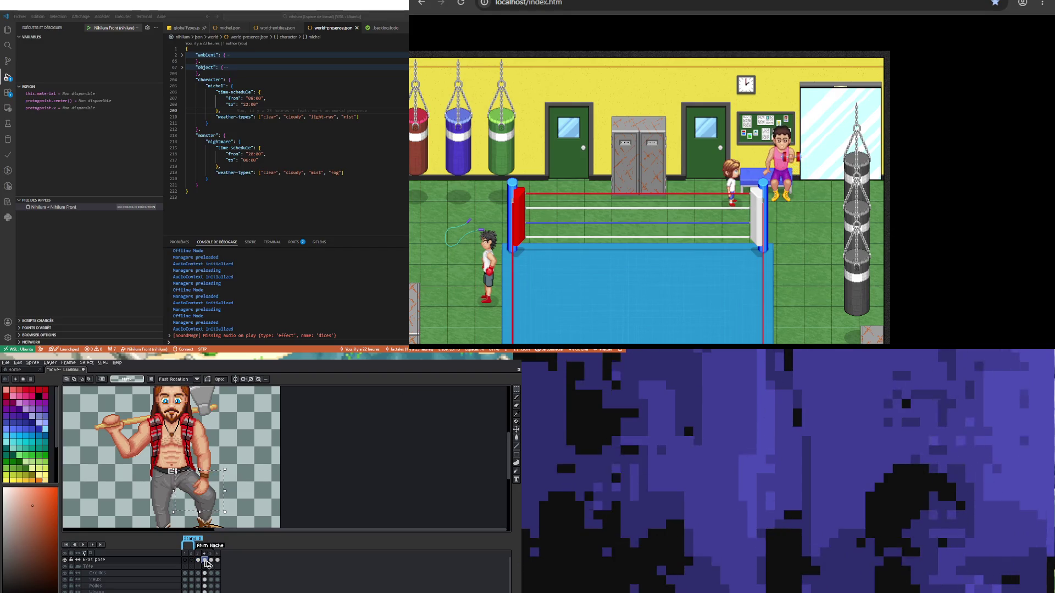
click(211, 560)
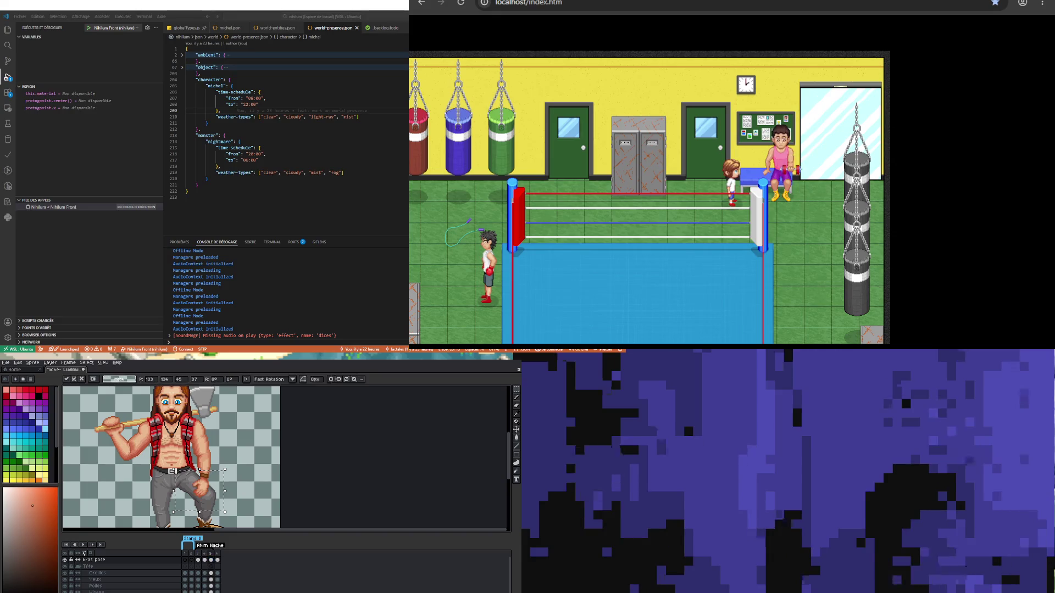
key(Right)
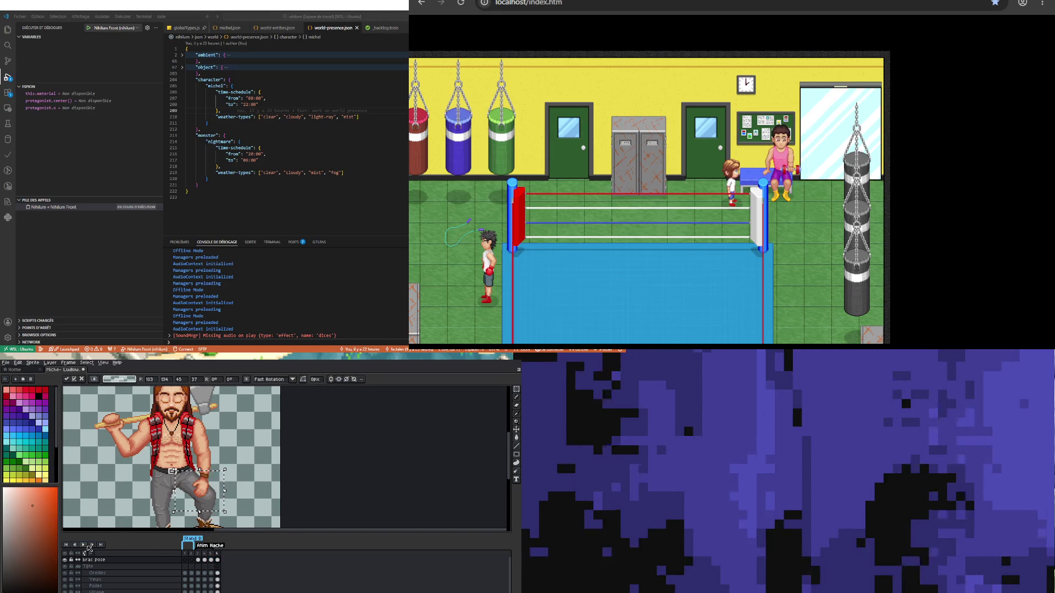
key(Return)
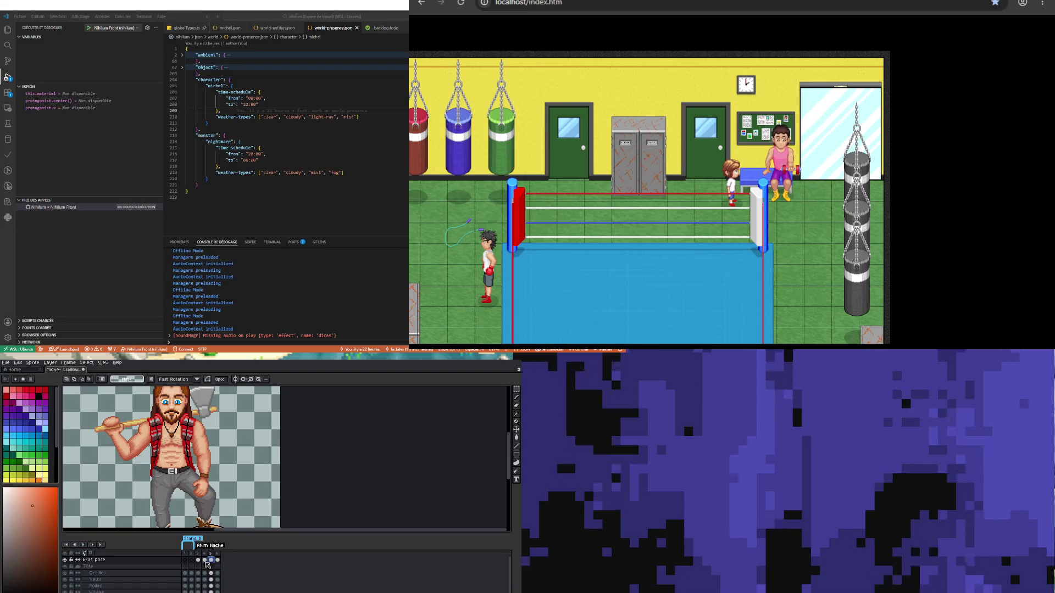
click(205, 561)
Step: Select the neck area and clear the necklace pixels on frame 5
scroll(103, 409, up, 2)
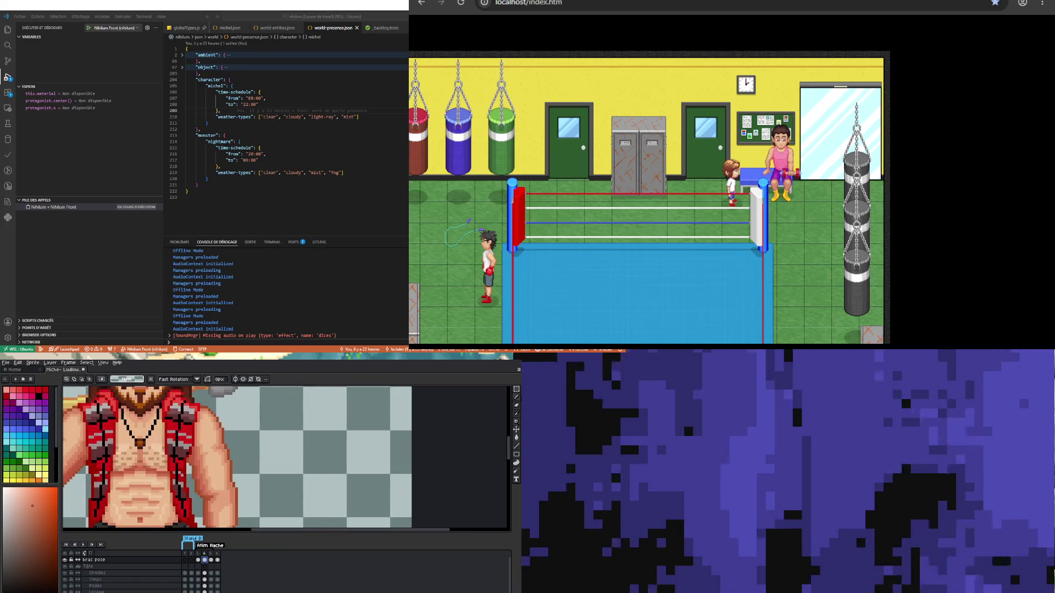
scroll(128, 421, up, 1)
drag(120, 416, 164, 455)
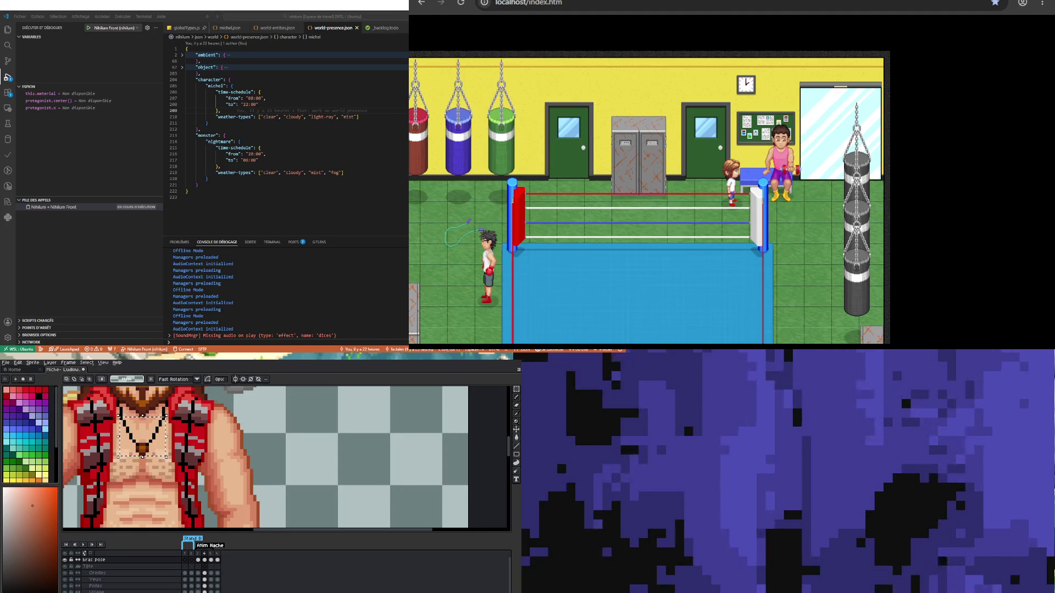
click(204, 592)
key(Right)
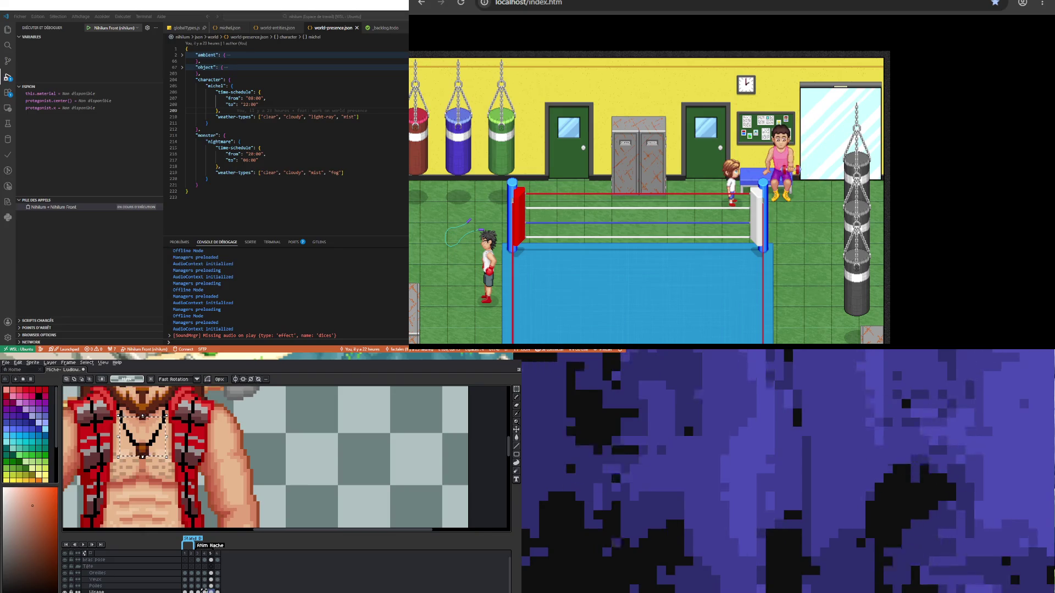
key(Delete)
key(ctrl+z)
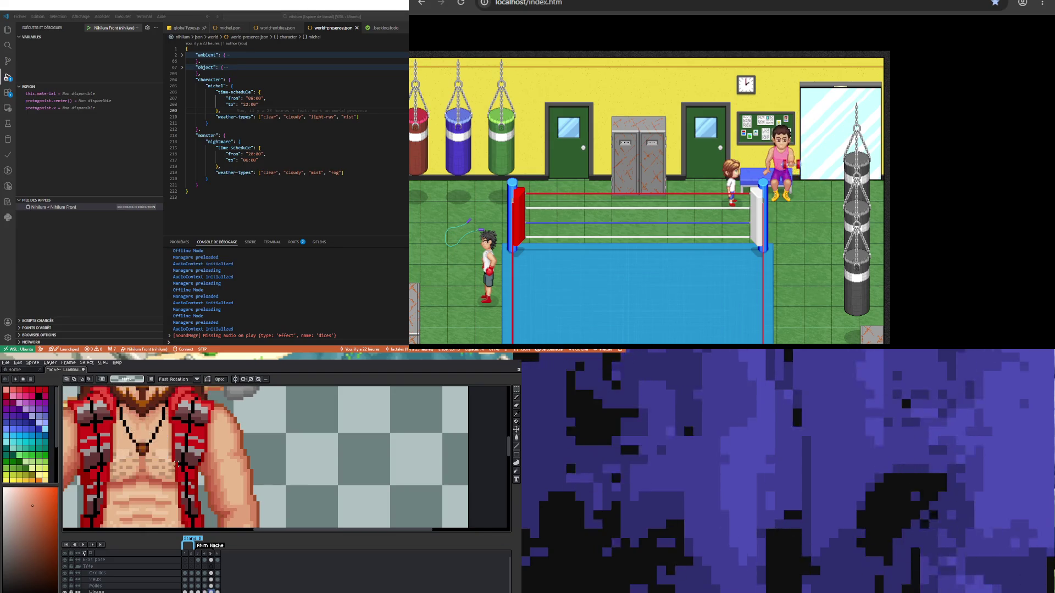
key(ctrl+y)
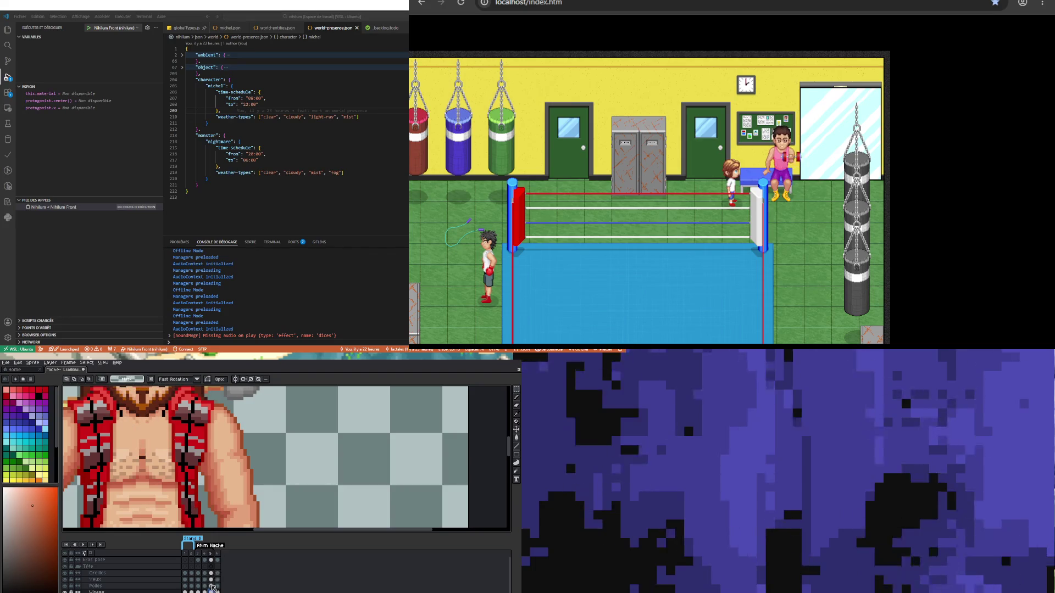
key(Left)
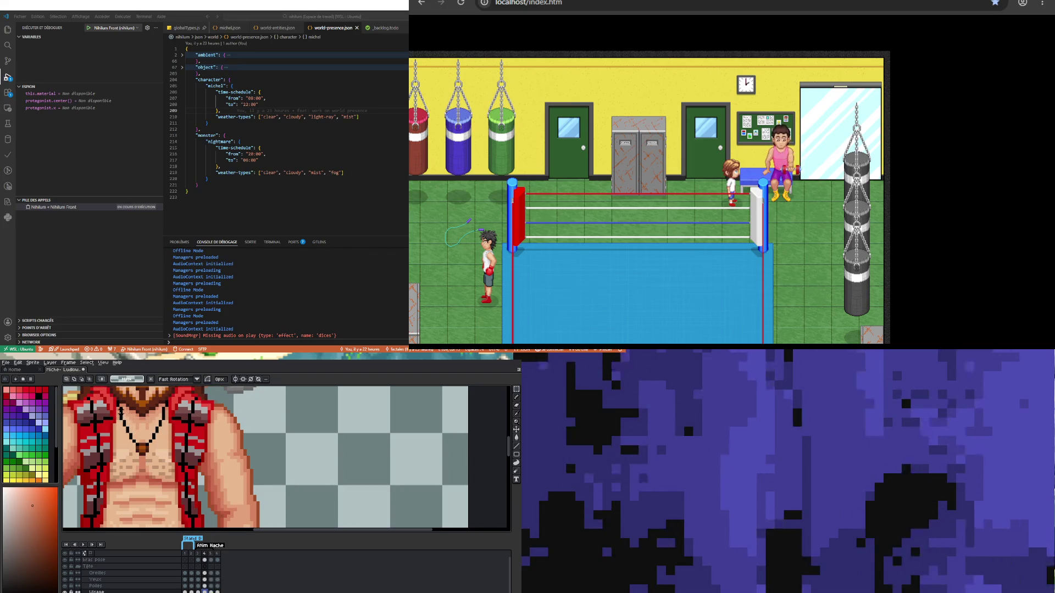
Step: Select frame 4's necklace, paste it into frame 5, and shift it down one pixel
drag(119, 402, 166, 456)
key(Right)
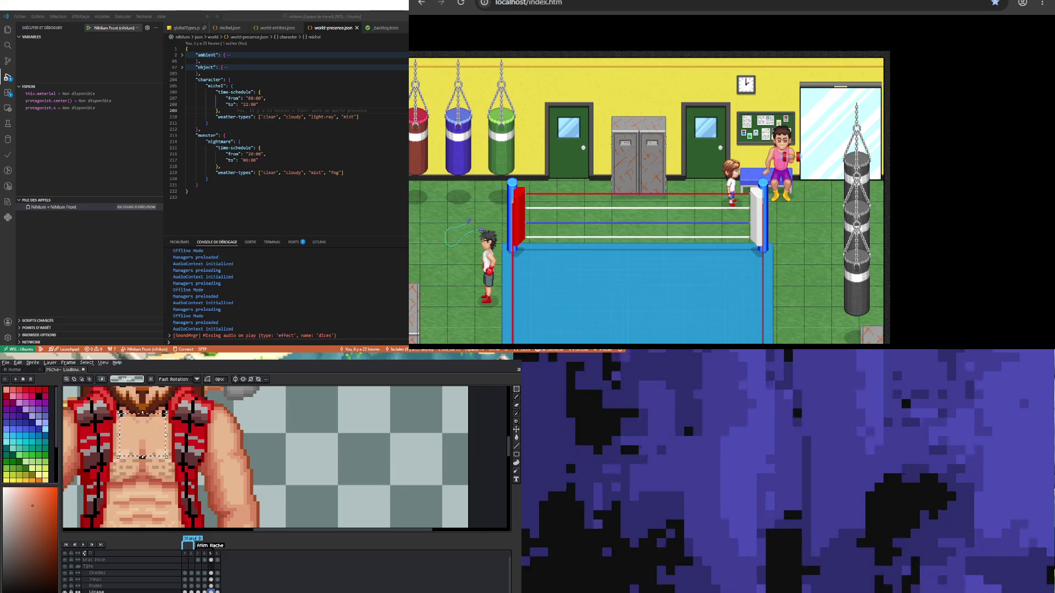
key(ctrl+v)
key(Down)
key(Down)
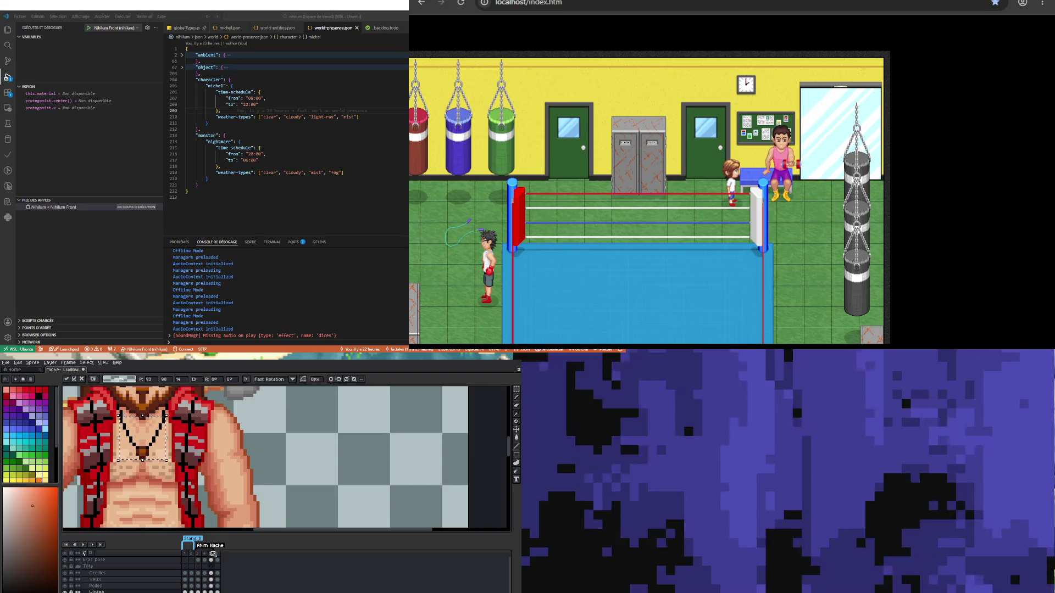
key(Return)
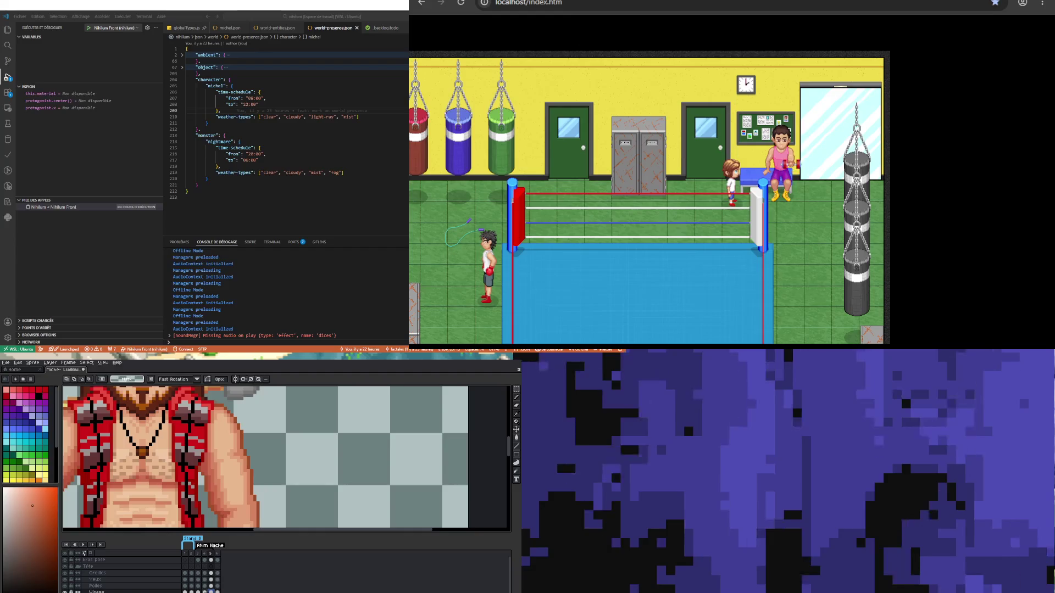
Step: Compare the chest pixels between frames 4 and 5, sampling a chest colour for the pencil
key(Left)
key(Right)
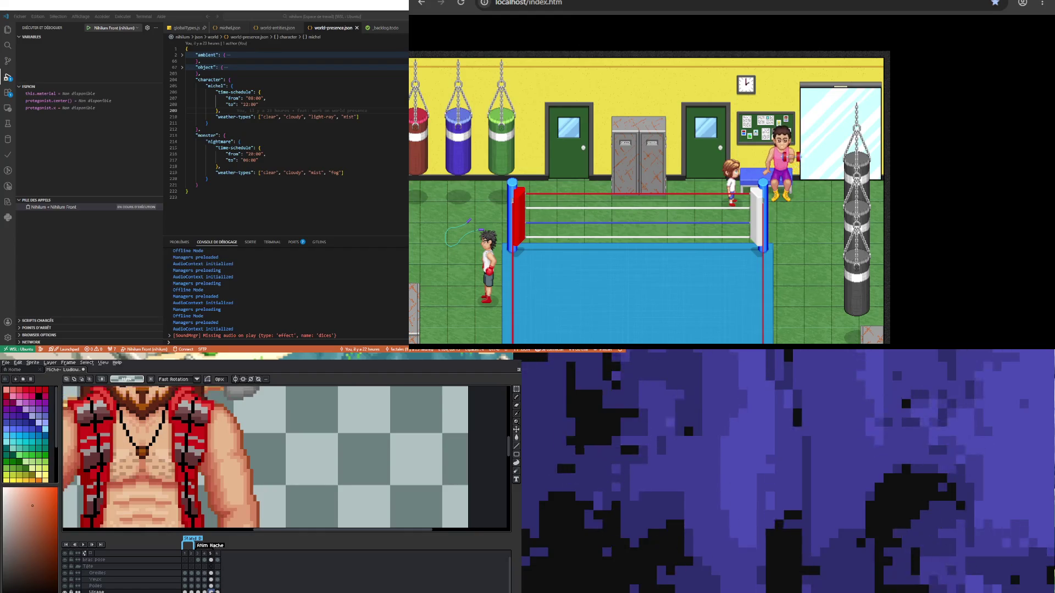
scroll(129, 435, up, 1)
key(i)
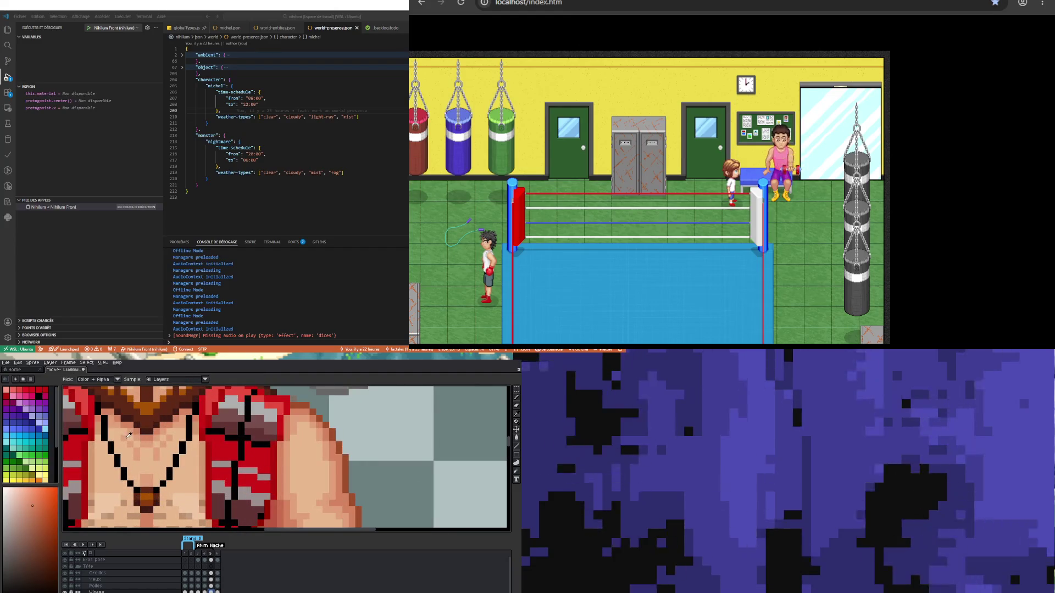
key(b)
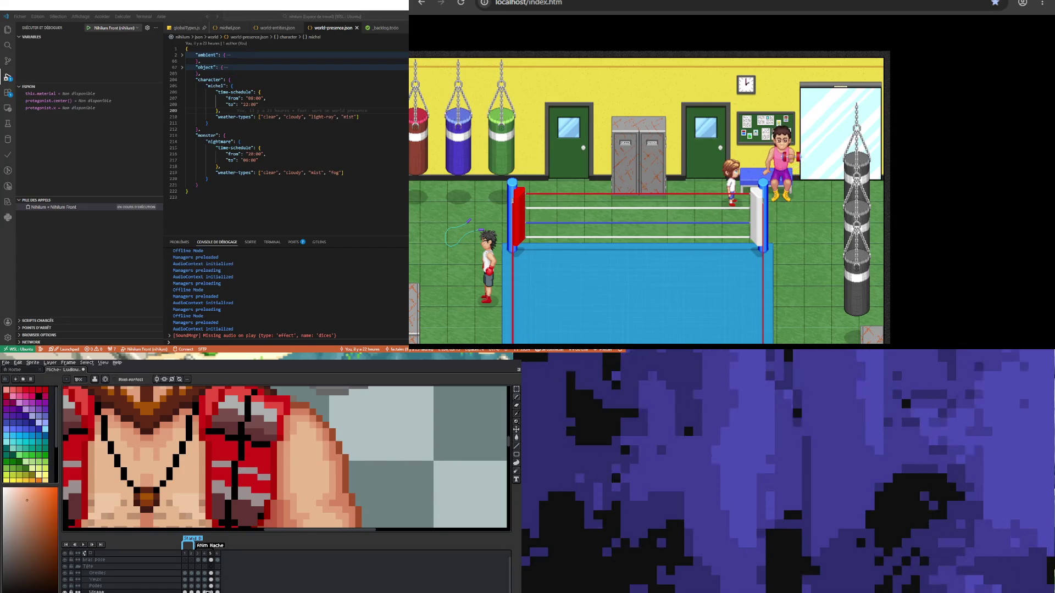
key(Left)
key(Right)
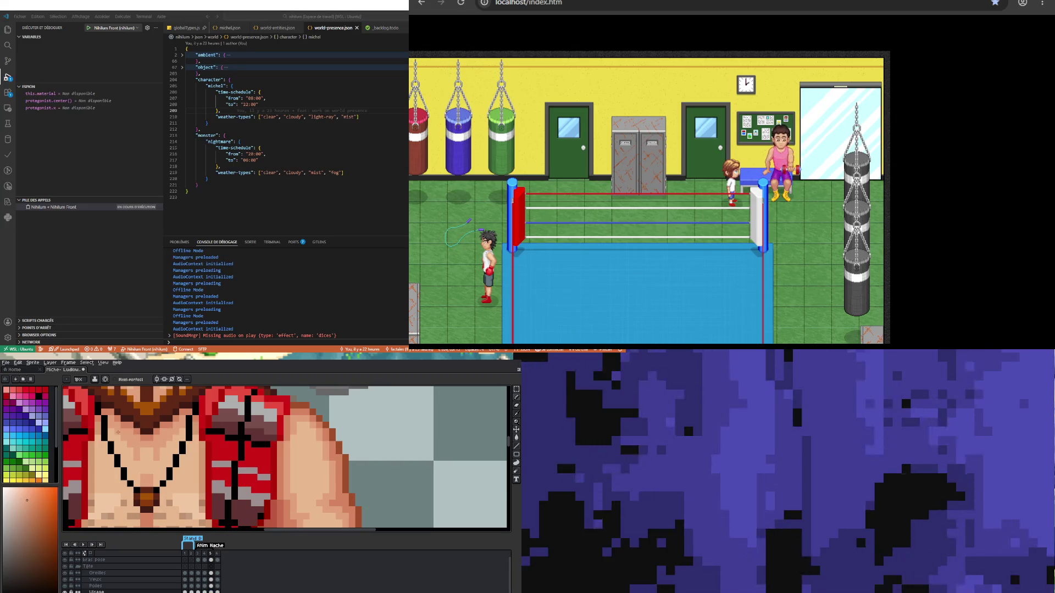
click(206, 590)
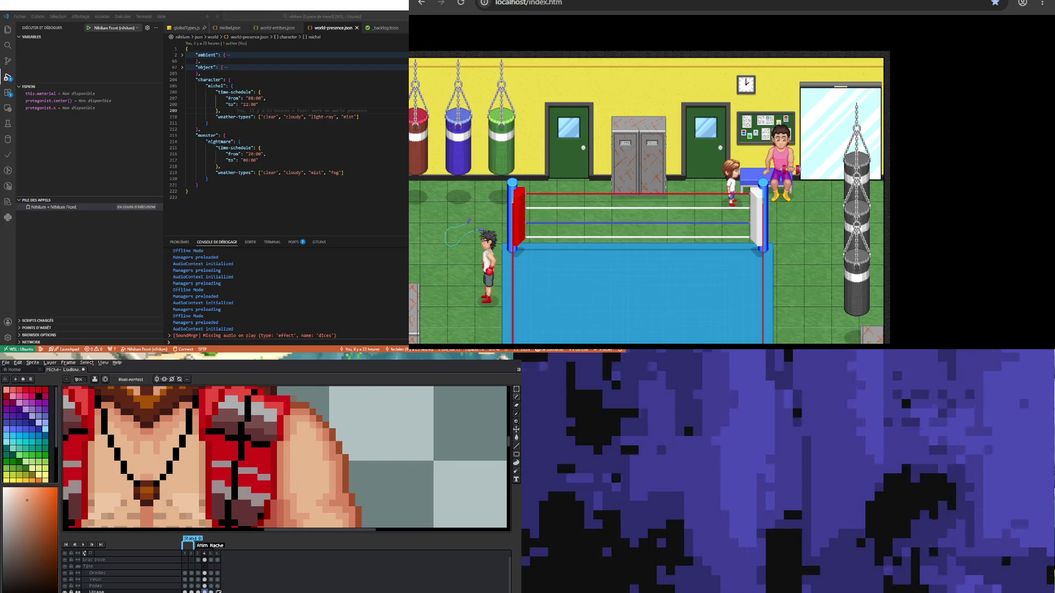
click(211, 591)
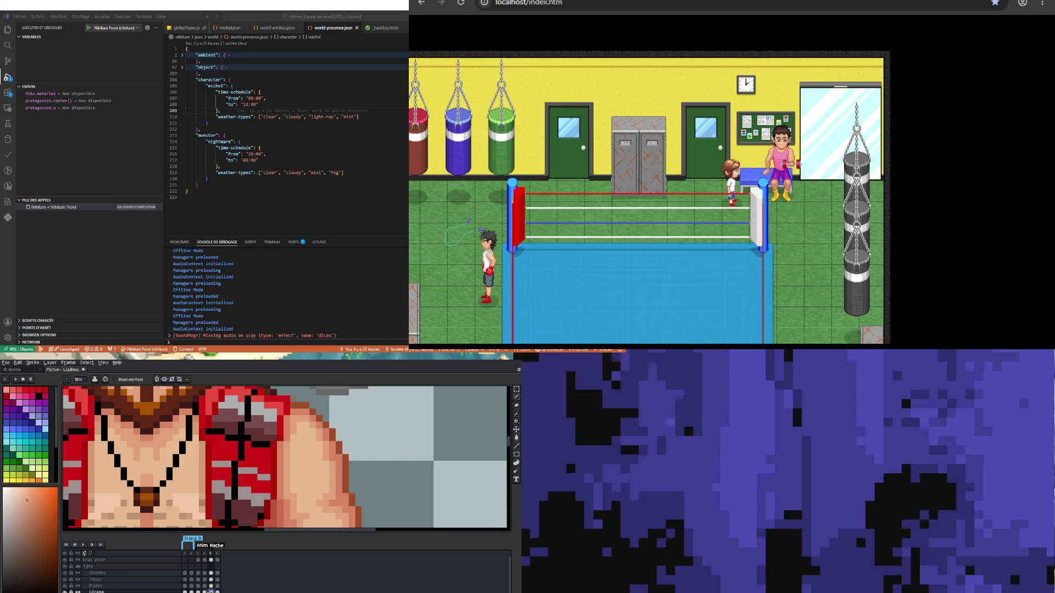
click(205, 591)
click(211, 560)
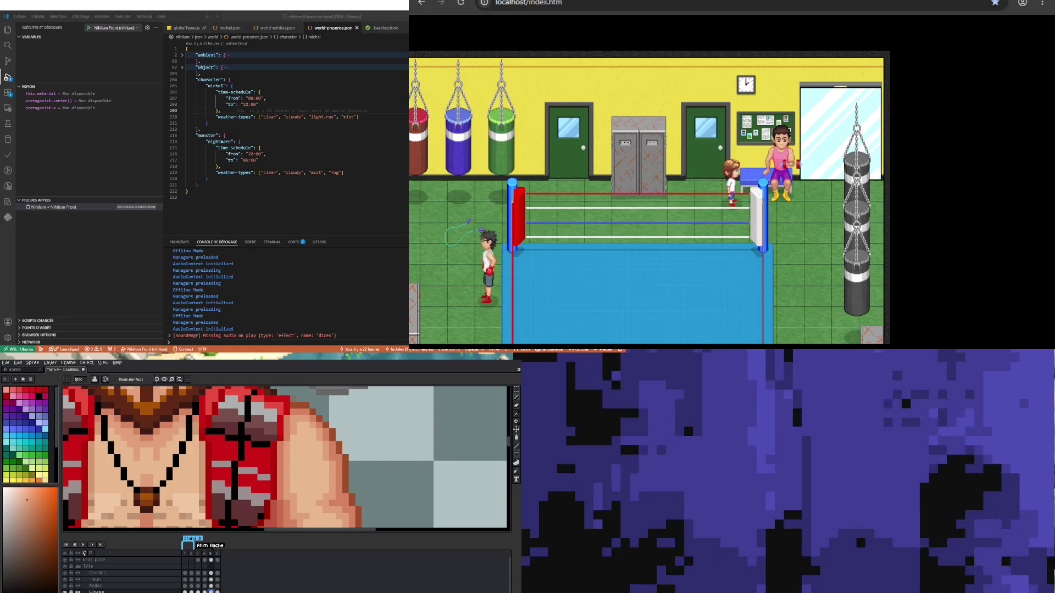
Step: Zoom out to the whole lumberjack and play the animation from the timeline
scroll(287, 459, down, 2)
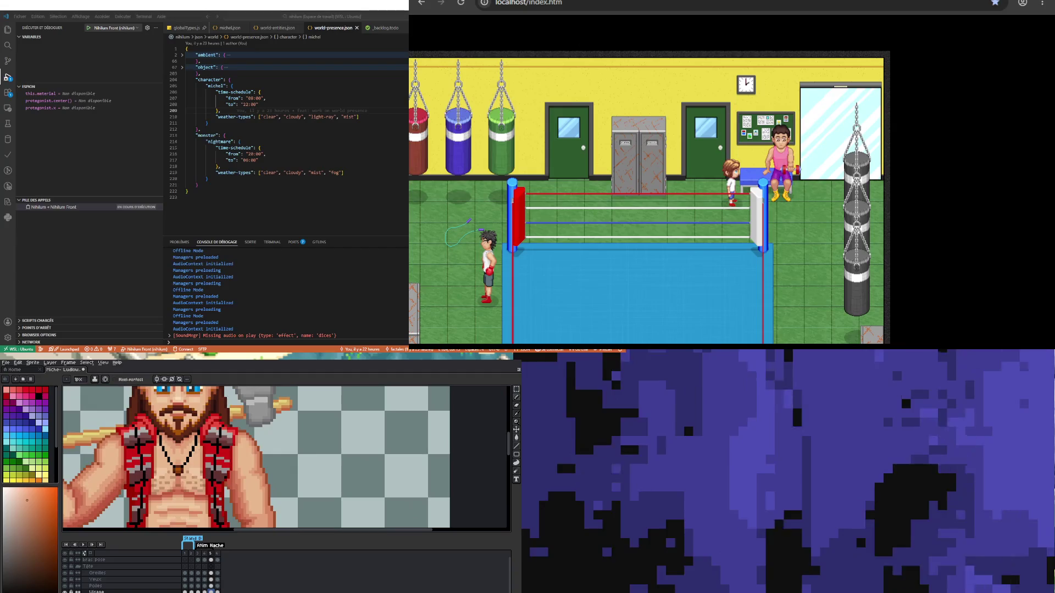
scroll(176, 467, up, 2)
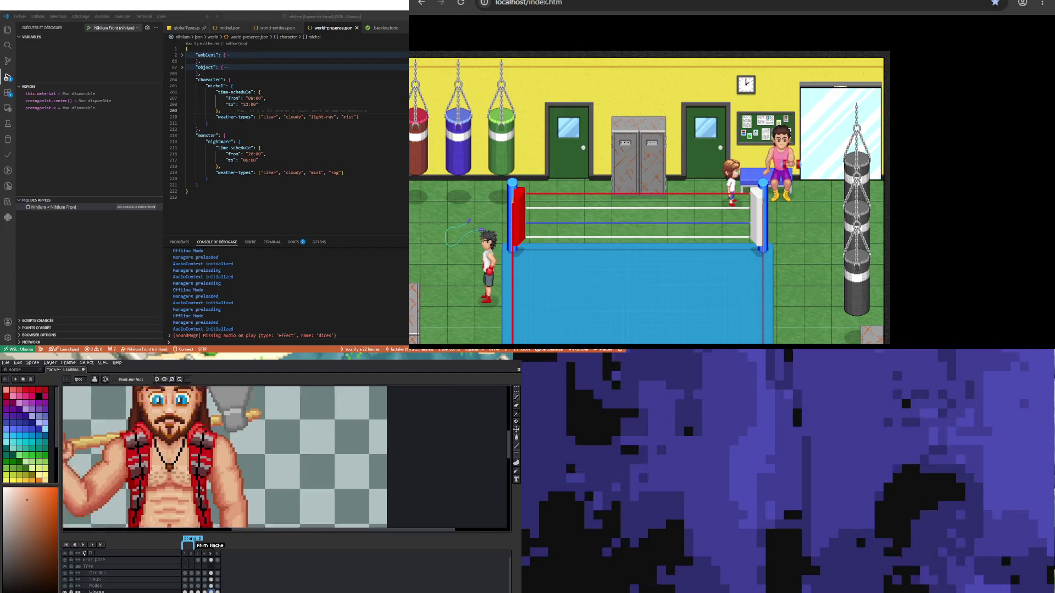
scroll(322, 437, down, 2)
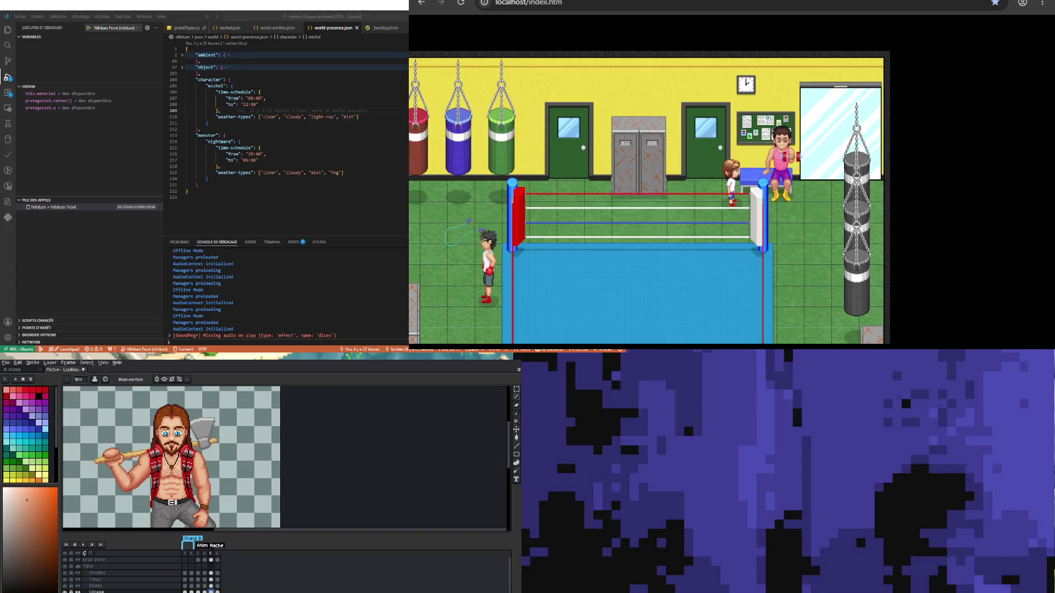
scroll(209, 472, down, 1)
scroll(208, 473, up, 1)
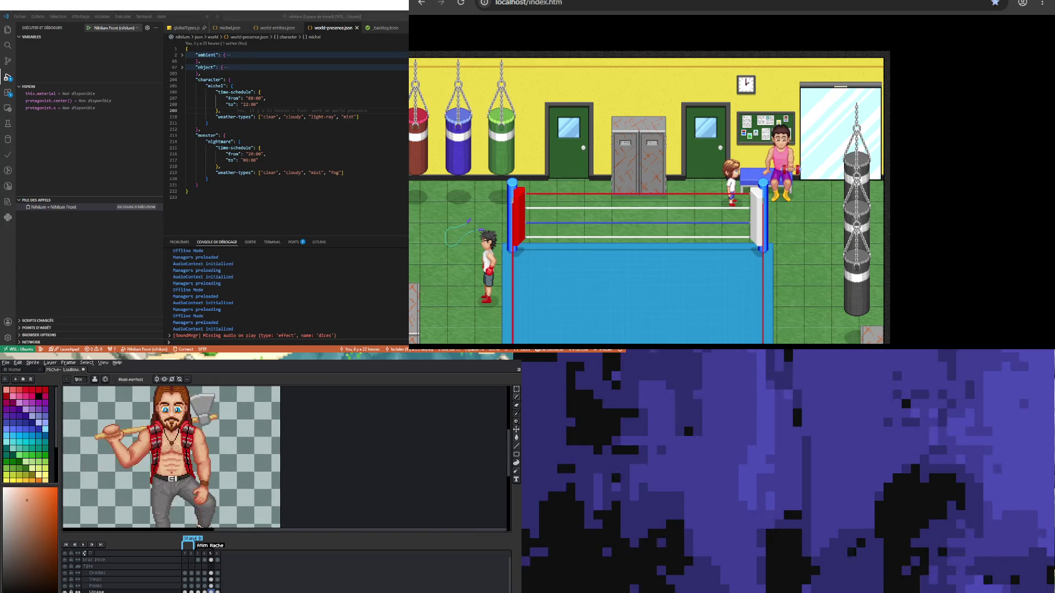
scroll(208, 473, up, 1)
scroll(212, 485, down, 1)
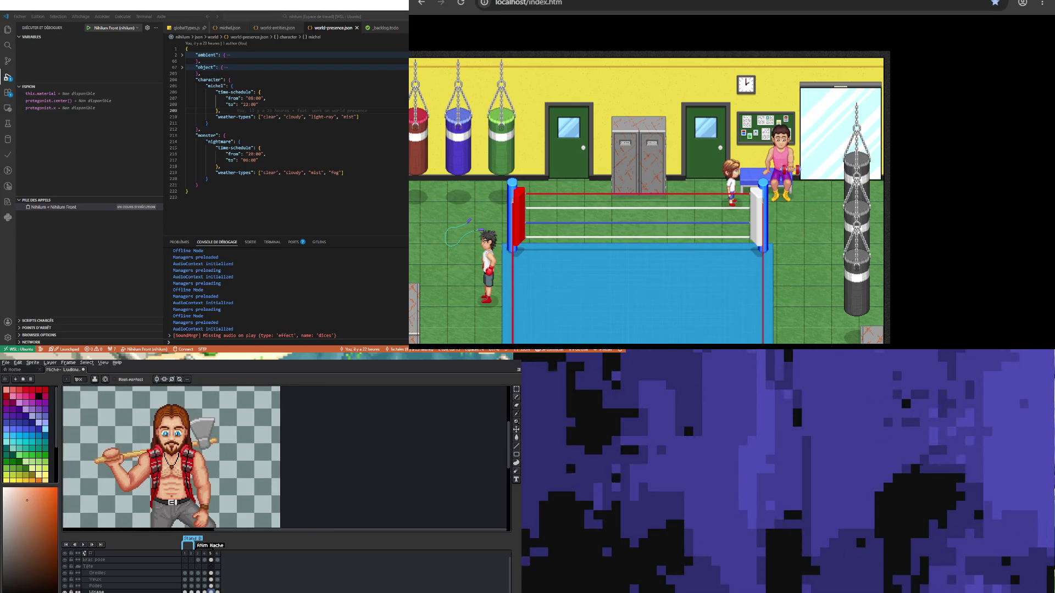
scroll(213, 485, down, 1)
scroll(212, 484, up, 1)
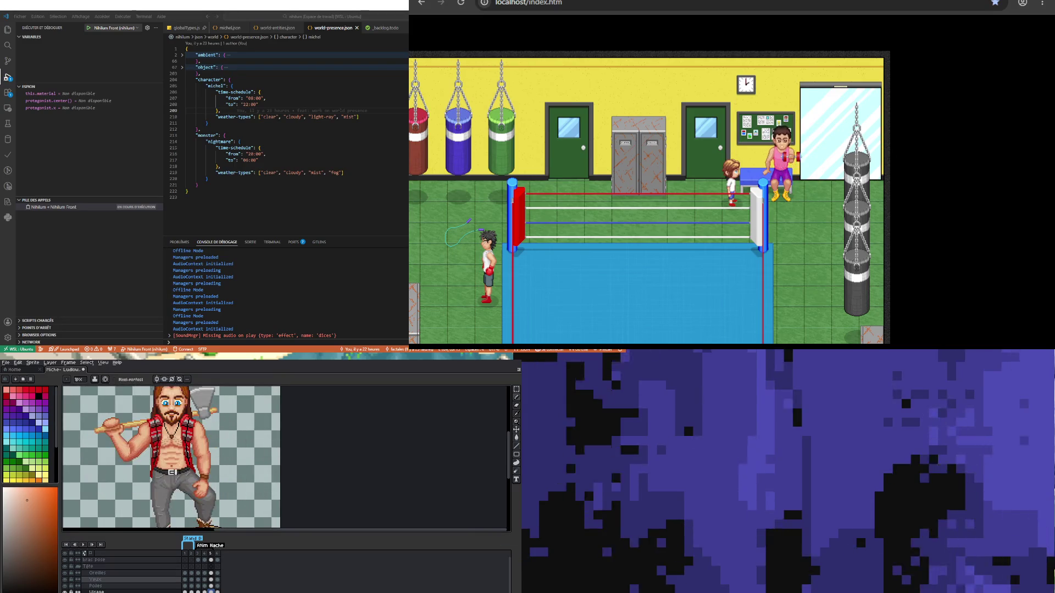
click(83, 544)
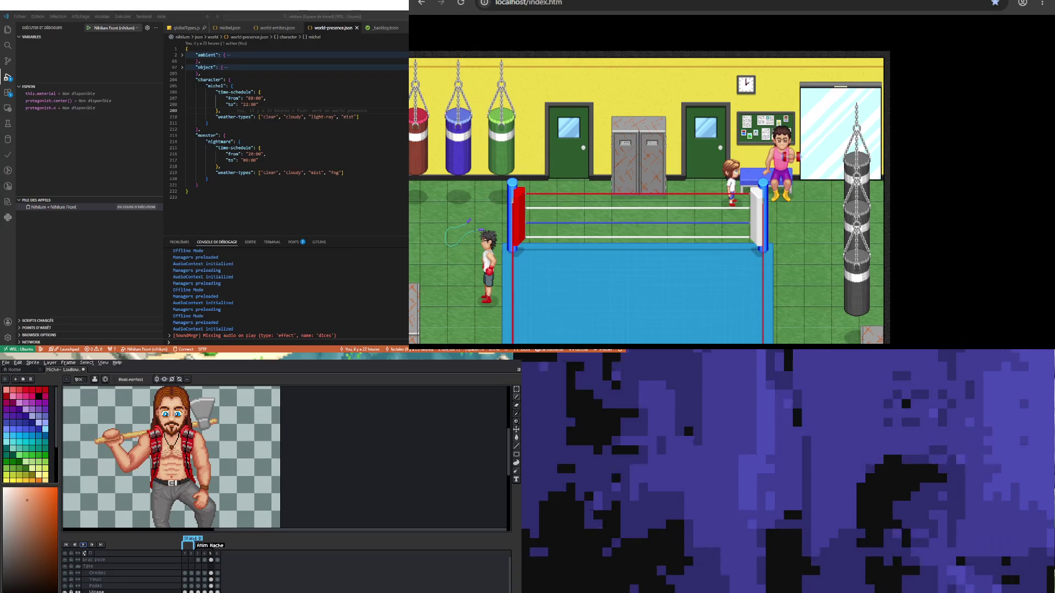
Step: Eyedrop the bare torso's skin colour, then zoom back out to the full sprite
scroll(181, 466, up, 2)
scroll(181, 466, up, 1)
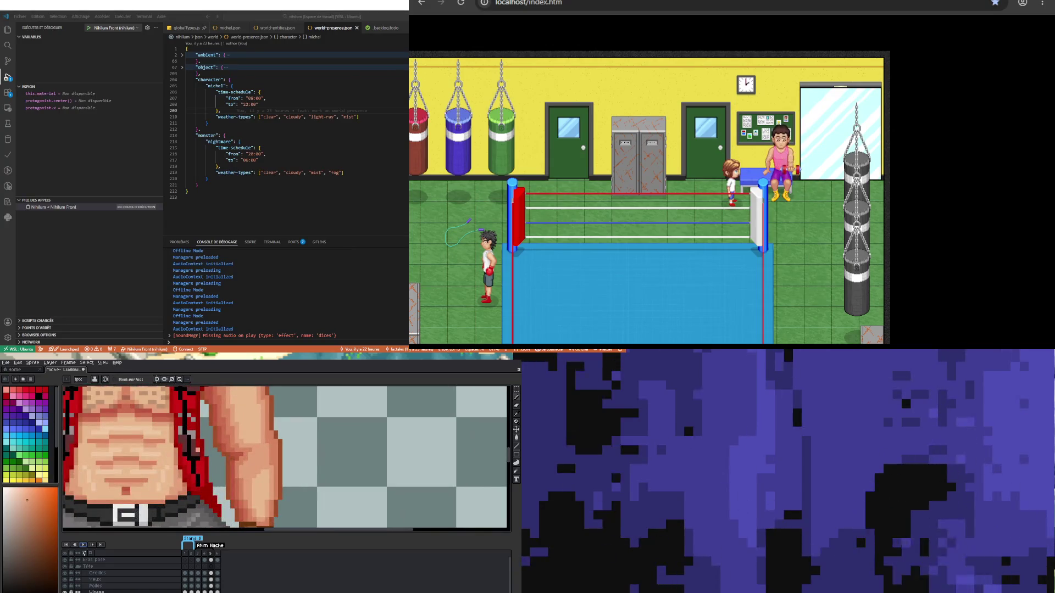
scroll(182, 467, down, 2)
scroll(181, 467, up, 1)
scroll(181, 467, up, 1)
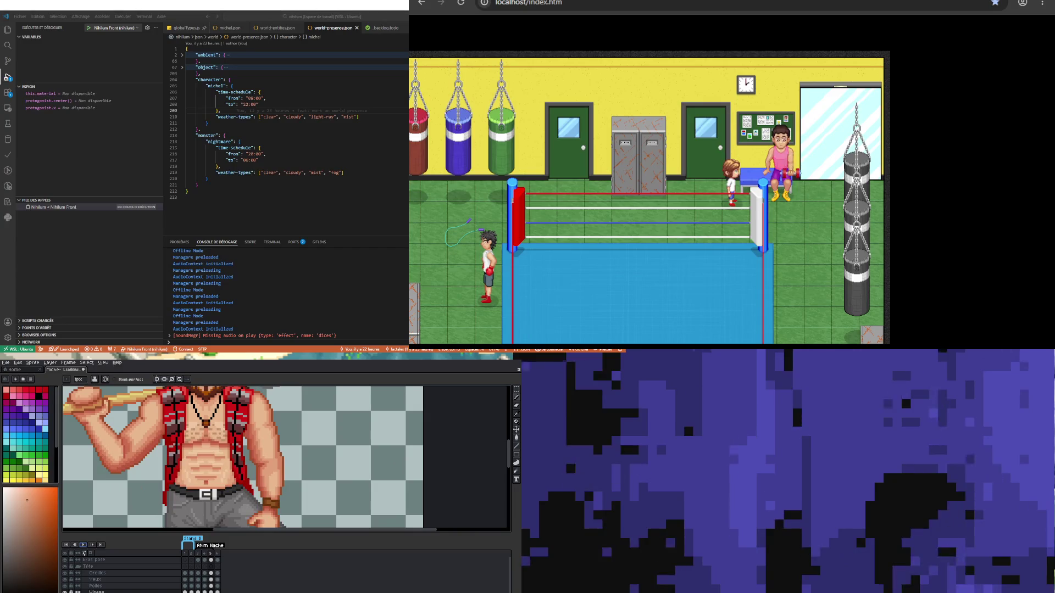
scroll(181, 467, up, 1)
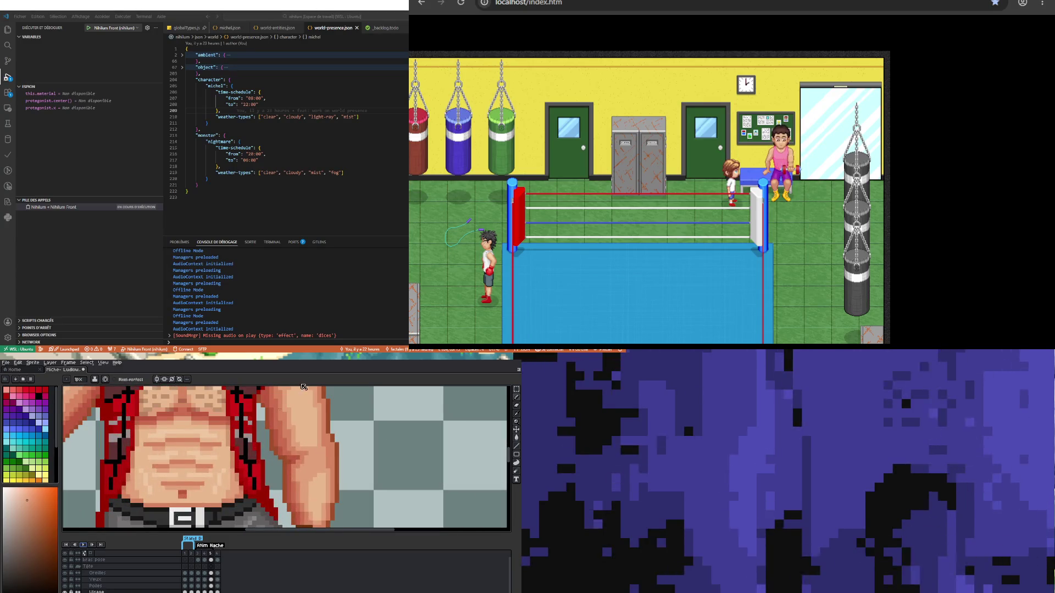
key(i)
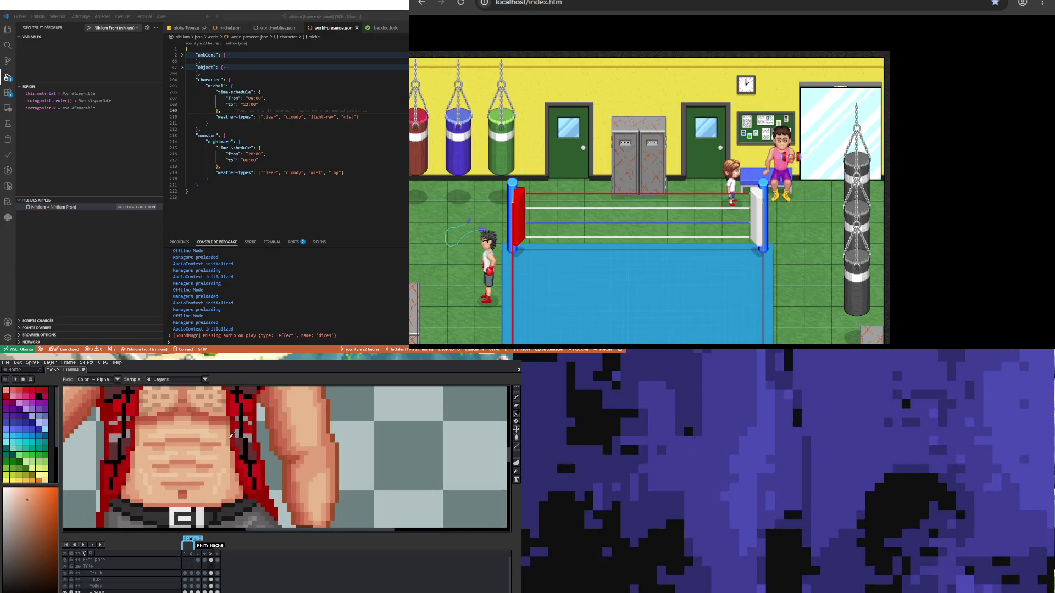
alt+click(231, 458)
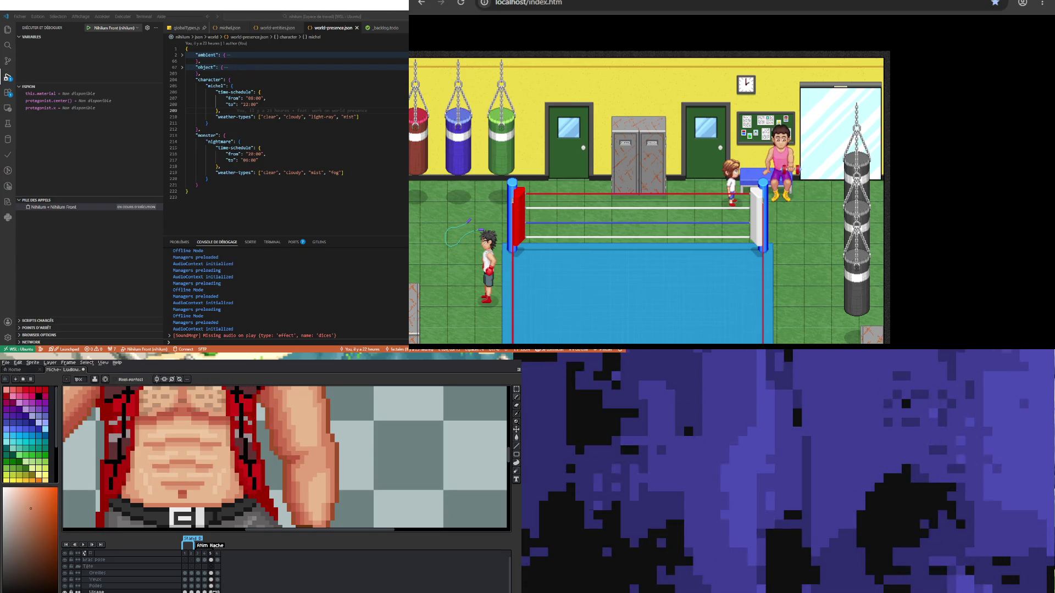
scroll(149, 465, down, 2)
scroll(150, 466, down, 3)
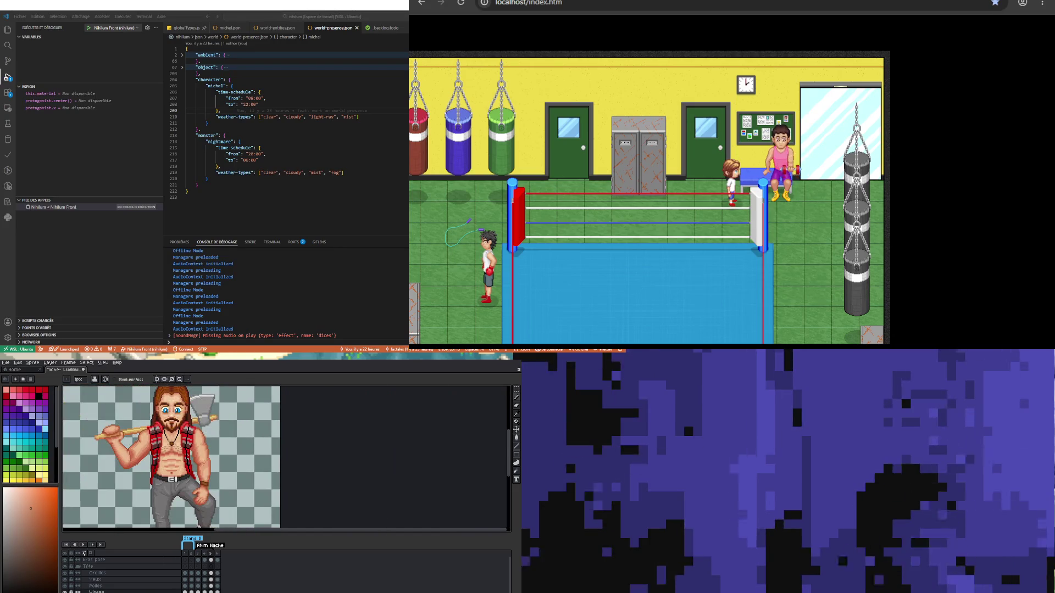
scroll(150, 466, up, 1)
scroll(149, 466, down, 1)
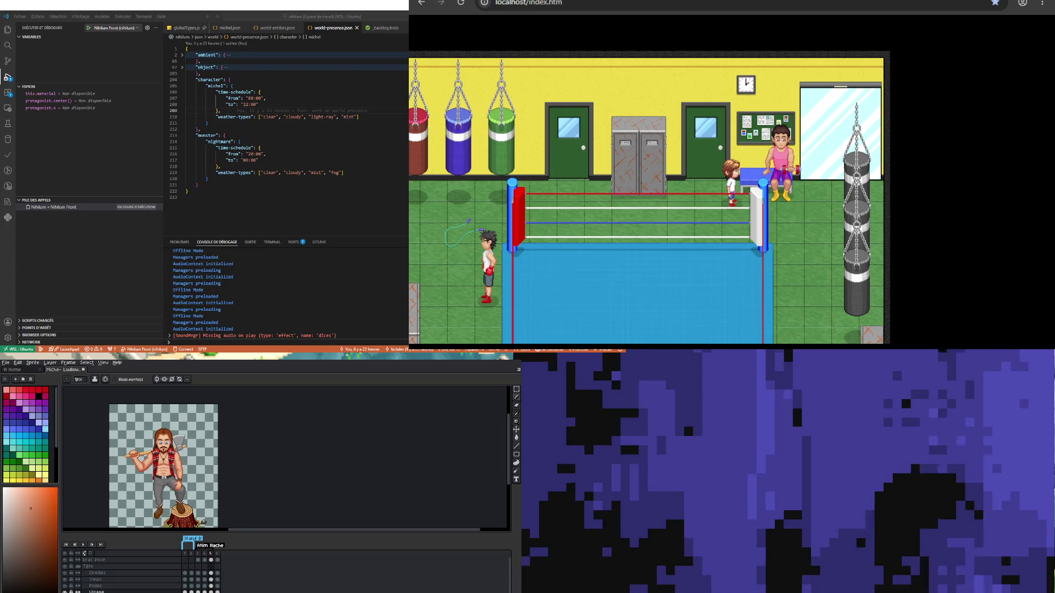
scroll(172, 431, up, 3)
Step: On frame 3, sample the dark reddish-brown hair-edge colour for the Pencil
scroll(142, 411, up, 1)
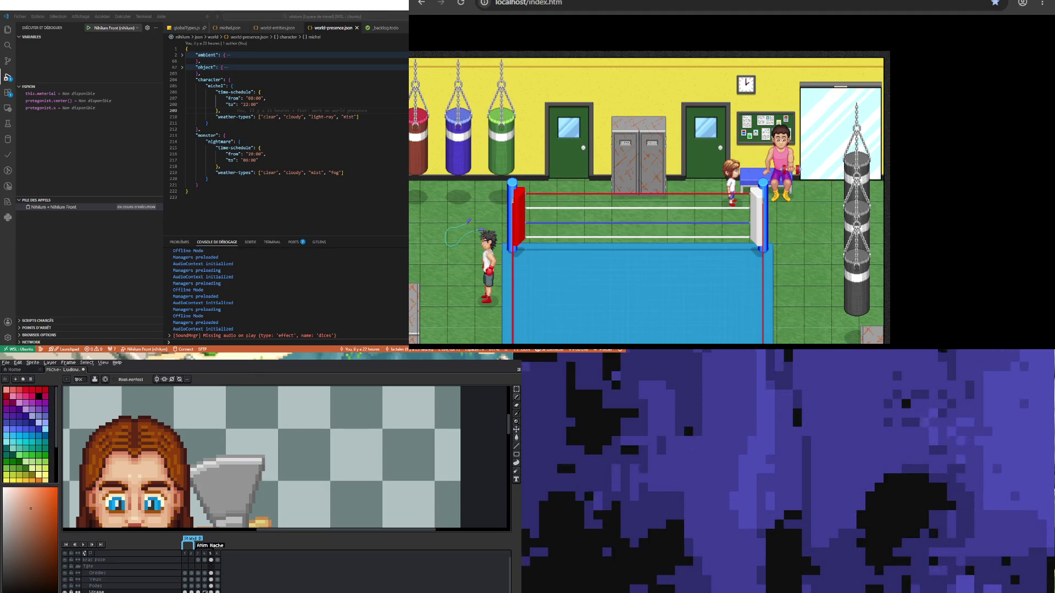
key(Left)
key(Left)
key(i)
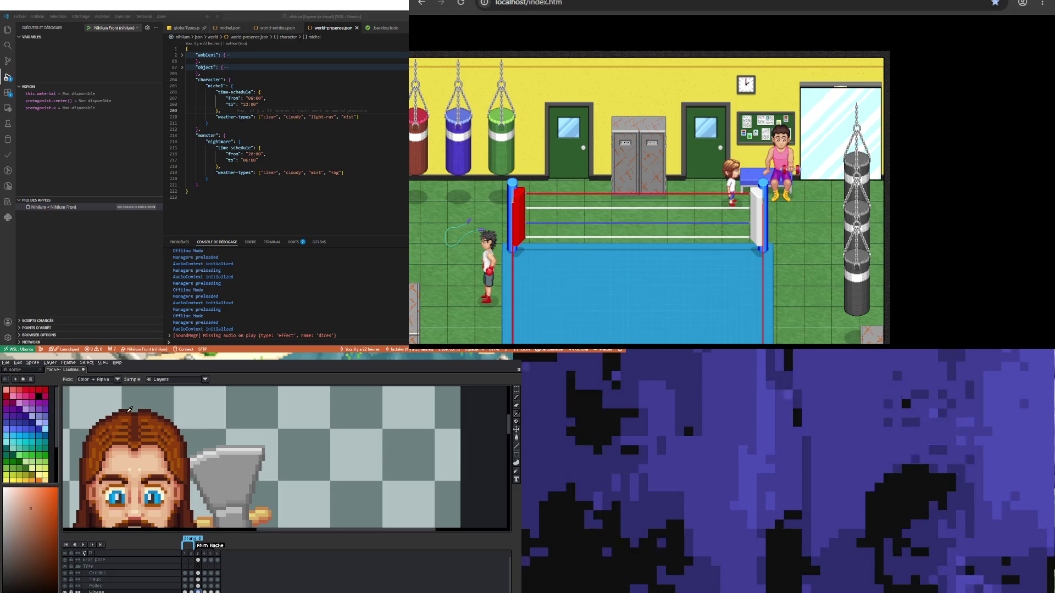
click(128, 411)
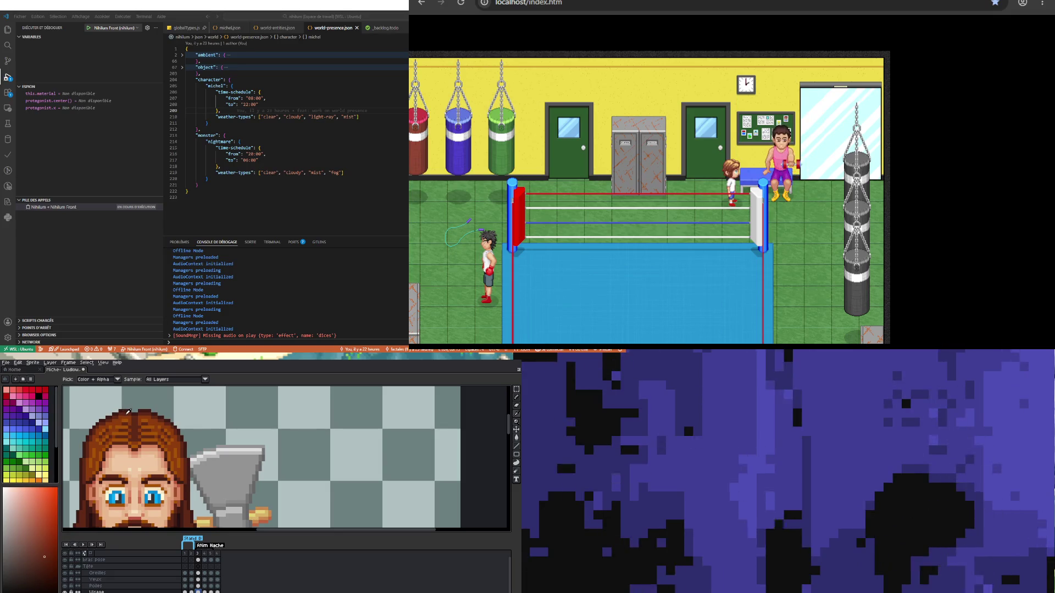
key(b)
scroll(128, 411, up, 3)
scroll(96, 442, up, 2)
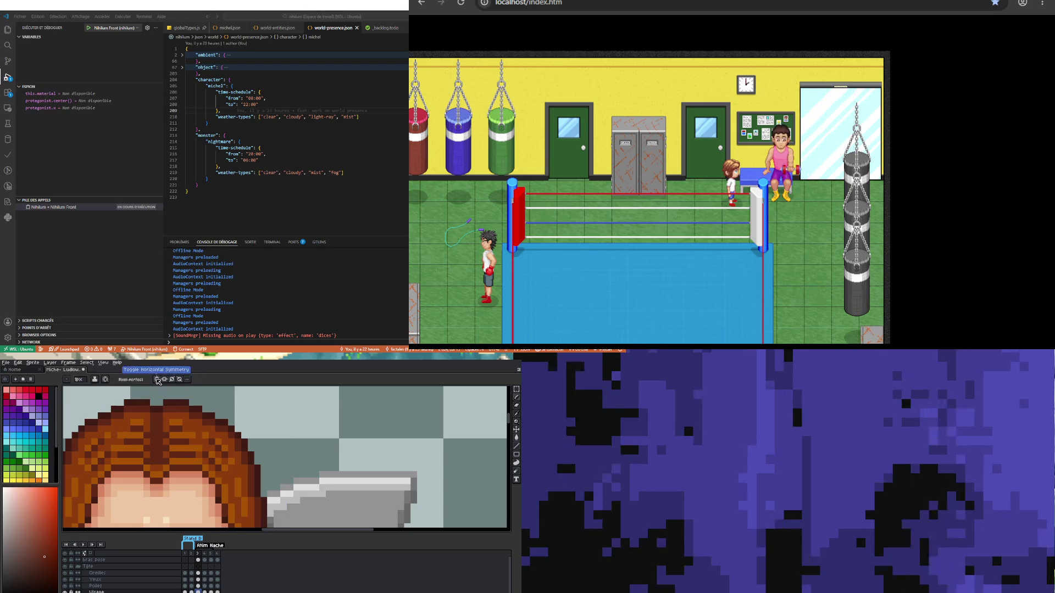
Step: With horizontal symmetry on, draw the mirrored dark centre parting down from the top of the head
click(158, 379)
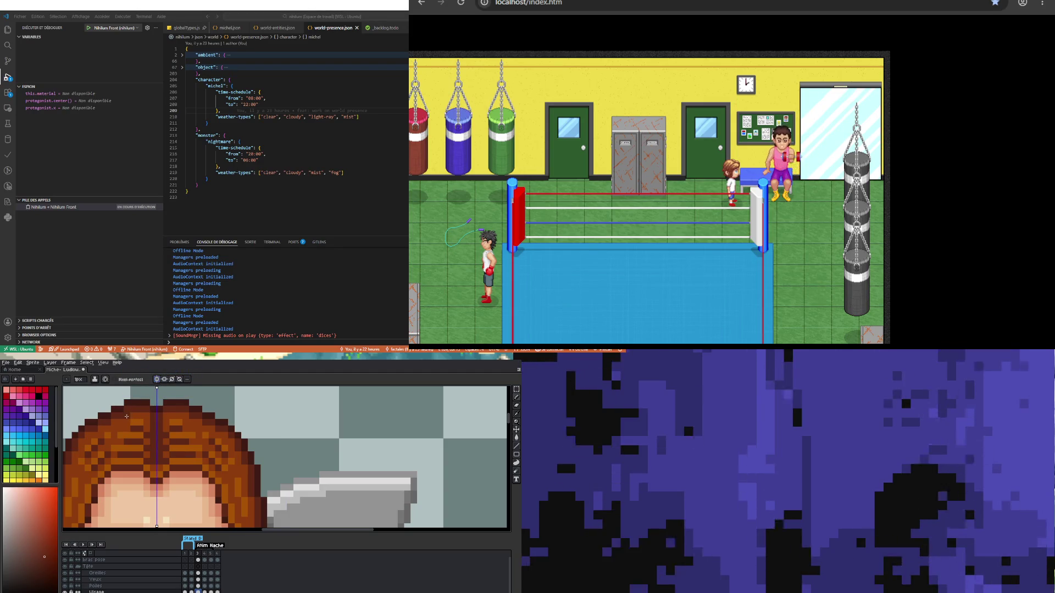
scroll(131, 420, down, 2)
scroll(137, 429, up, 2)
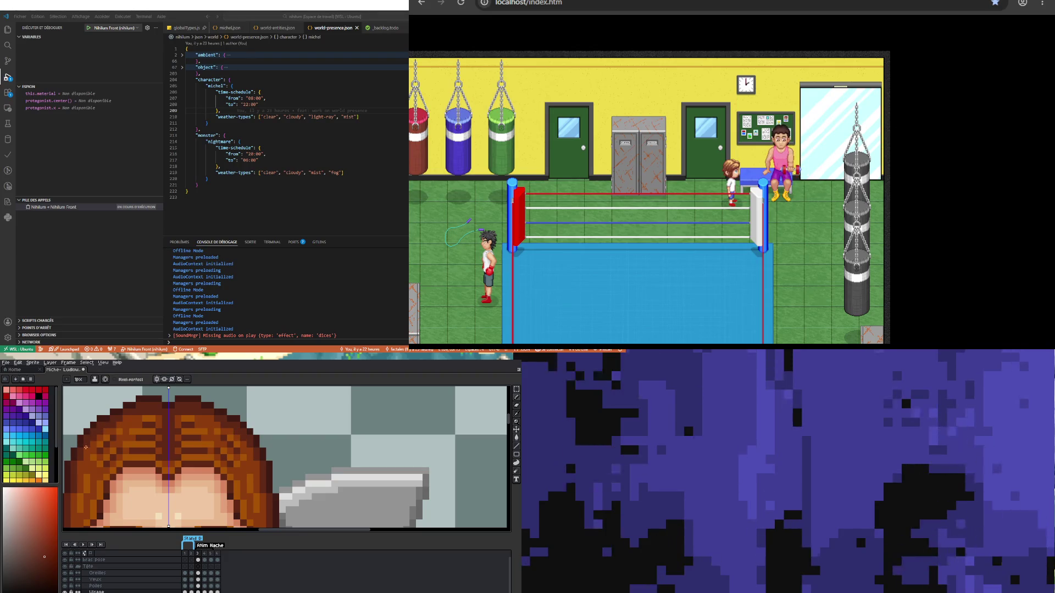
scroll(80, 466, down, 3)
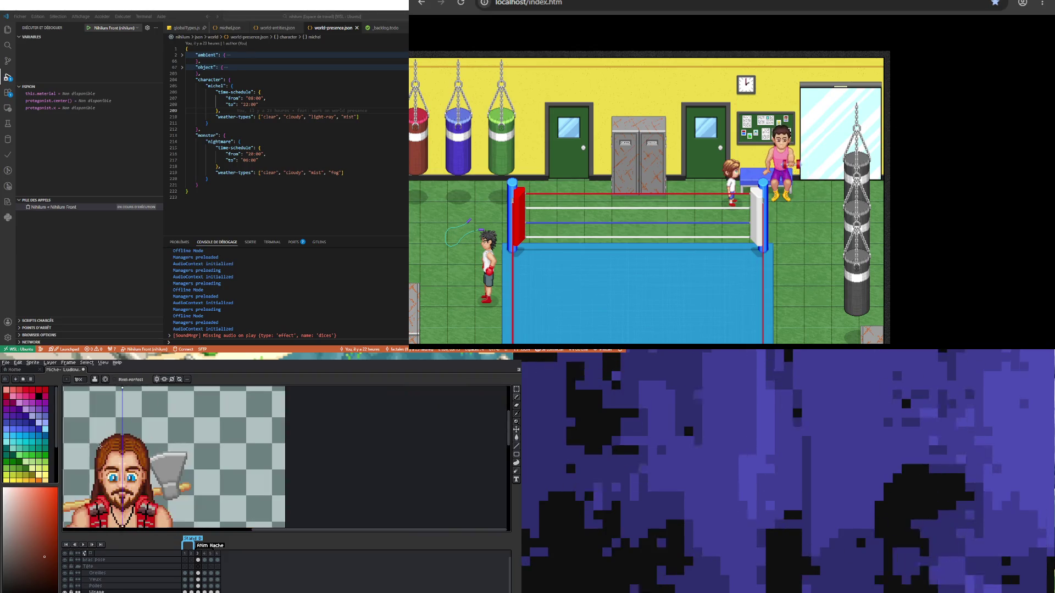
scroll(97, 455, up, 3)
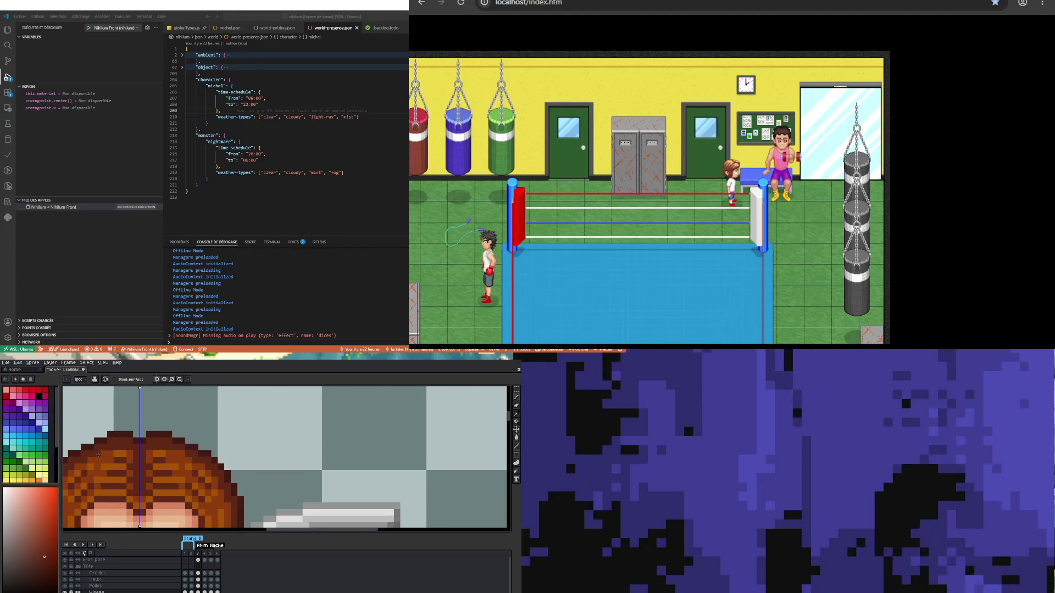
scroll(140, 412, down, 2)
scroll(132, 417, up, 2)
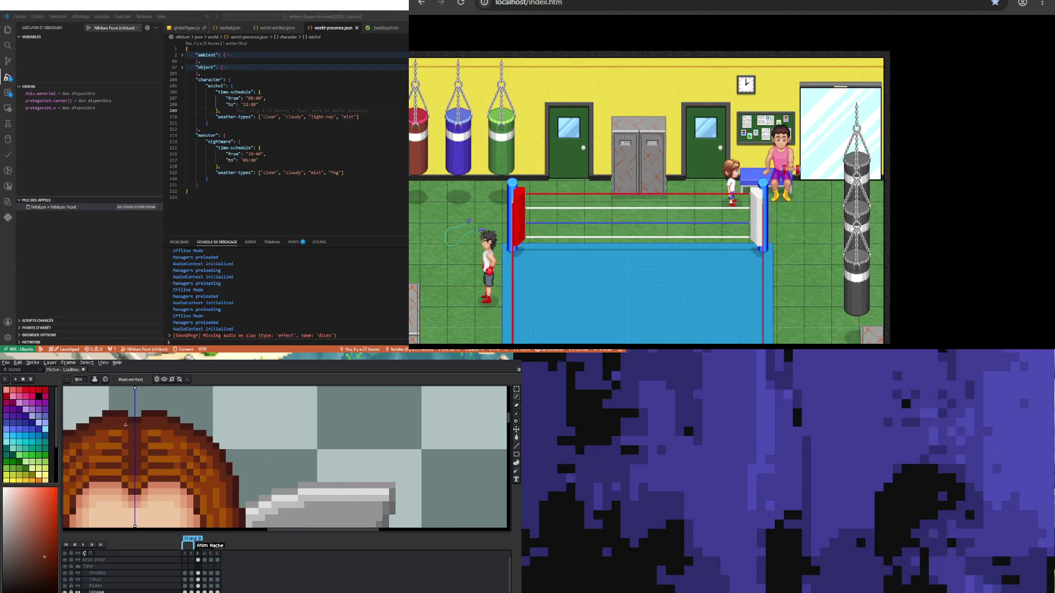
scroll(148, 389, down, 2)
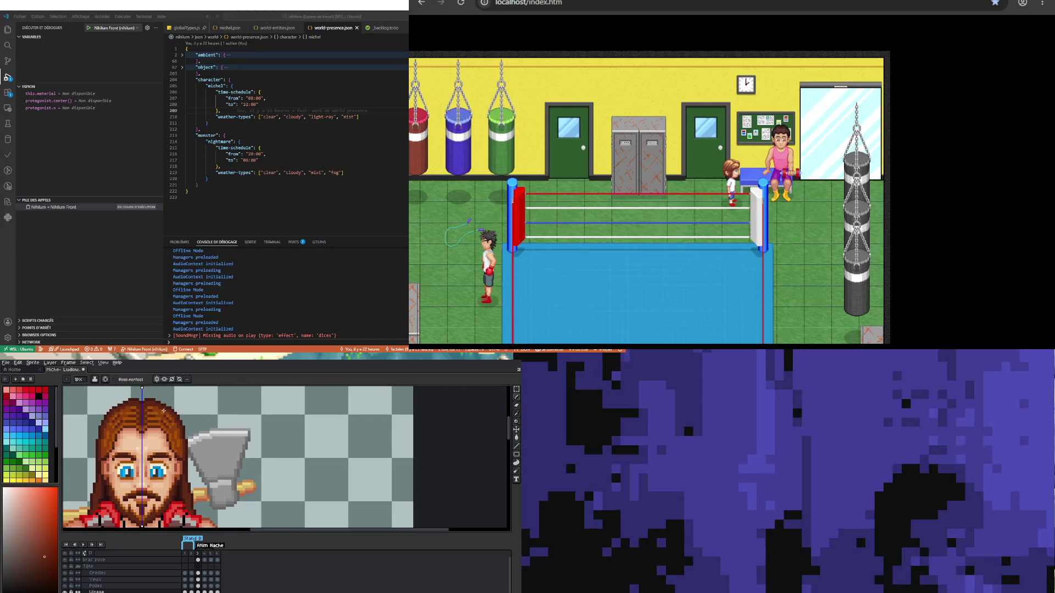
scroll(177, 462, down, 2)
scroll(177, 461, down, 1)
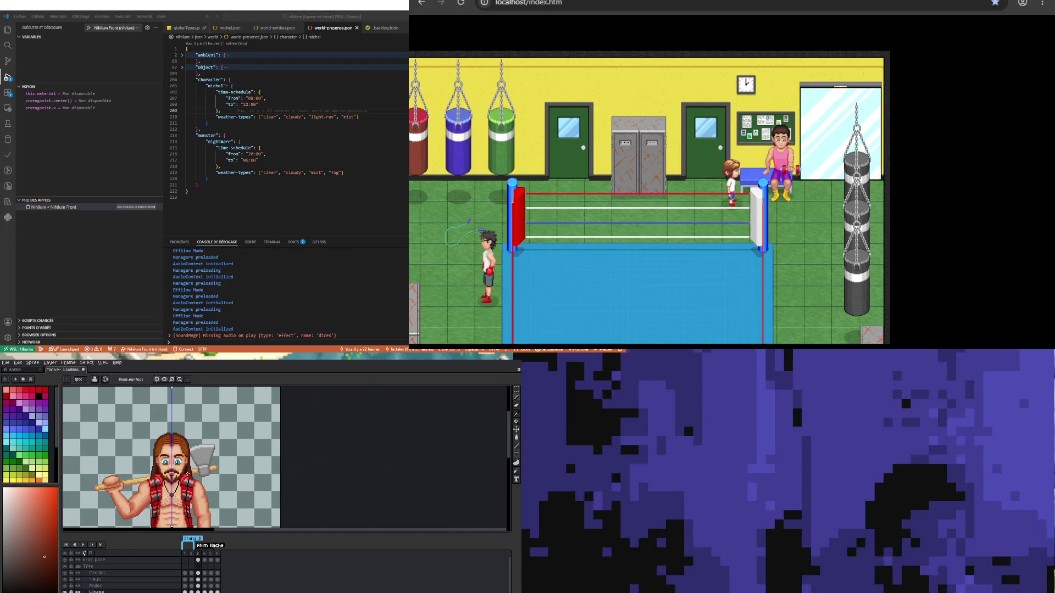
scroll(177, 432, up, 3)
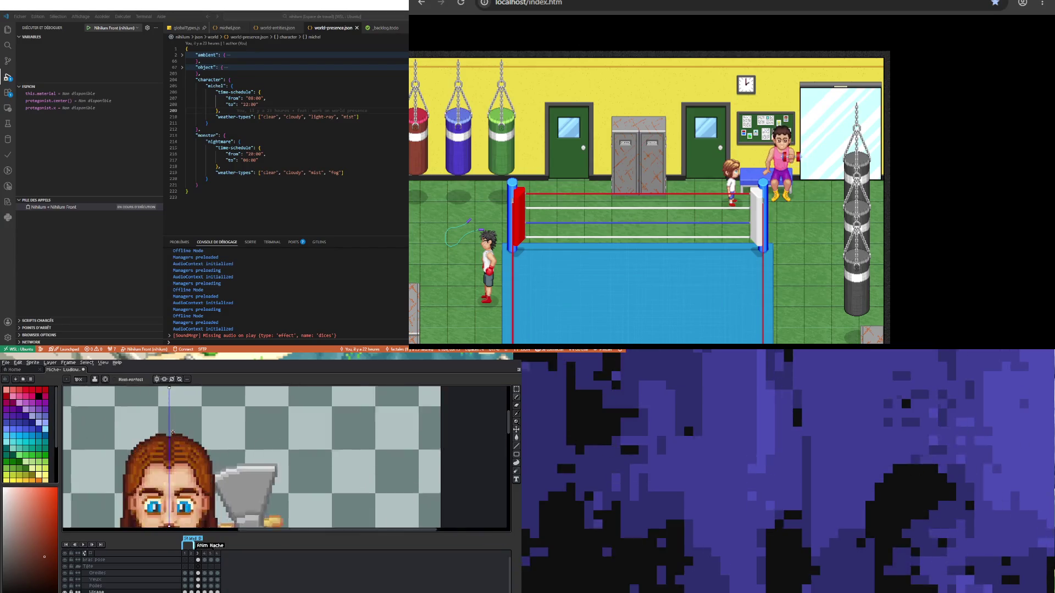
key(i)
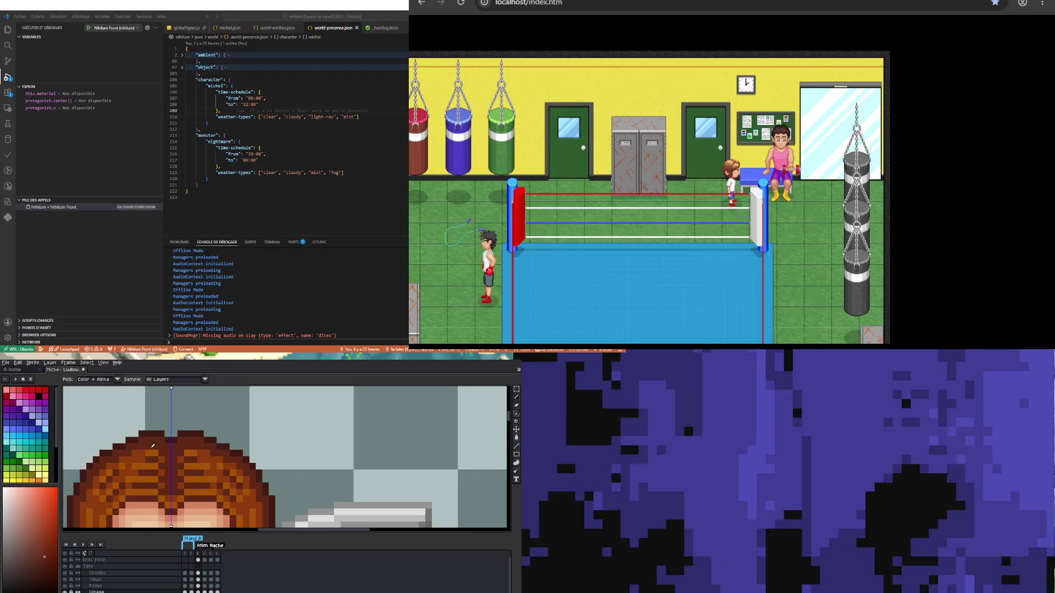
scroll(159, 430, down, 2)
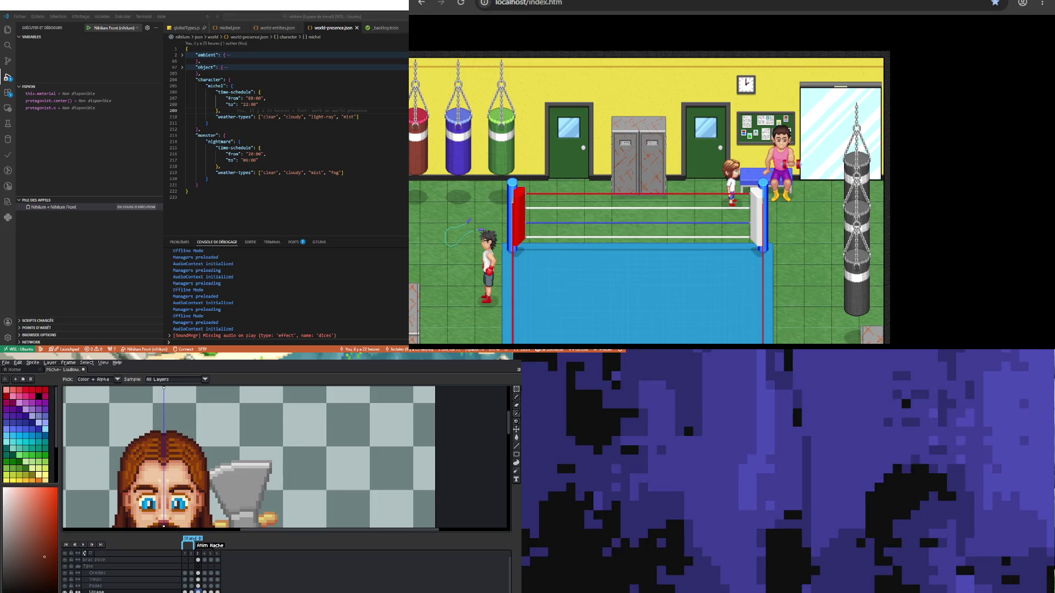
key(m)
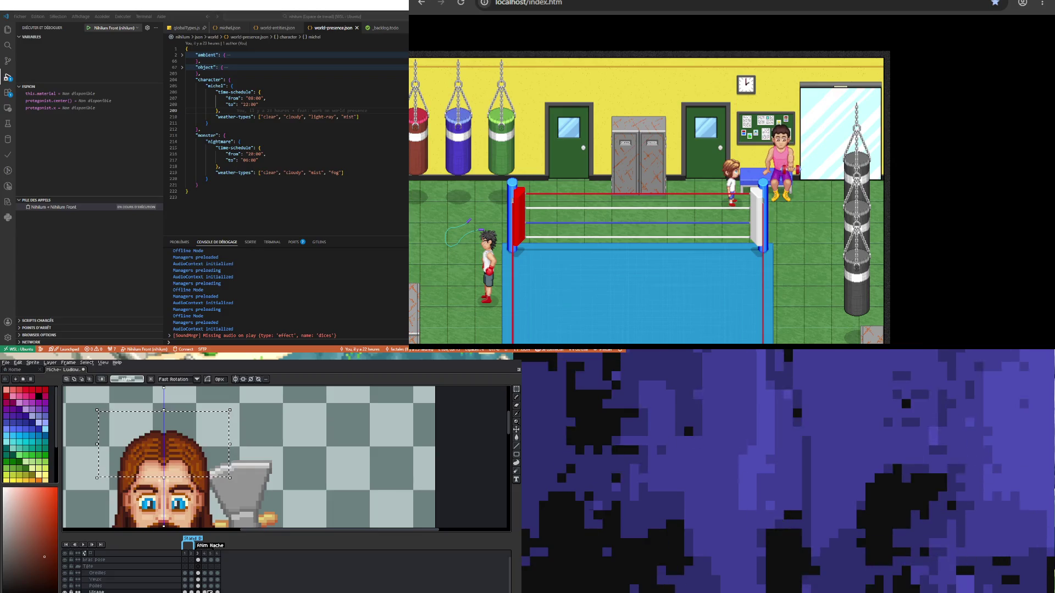
Step: Transform the selected hair pixels, trying one-pixel up and down nudges on frames 4 and 5
key(Right)
key(Right)
key(ctrl+t)
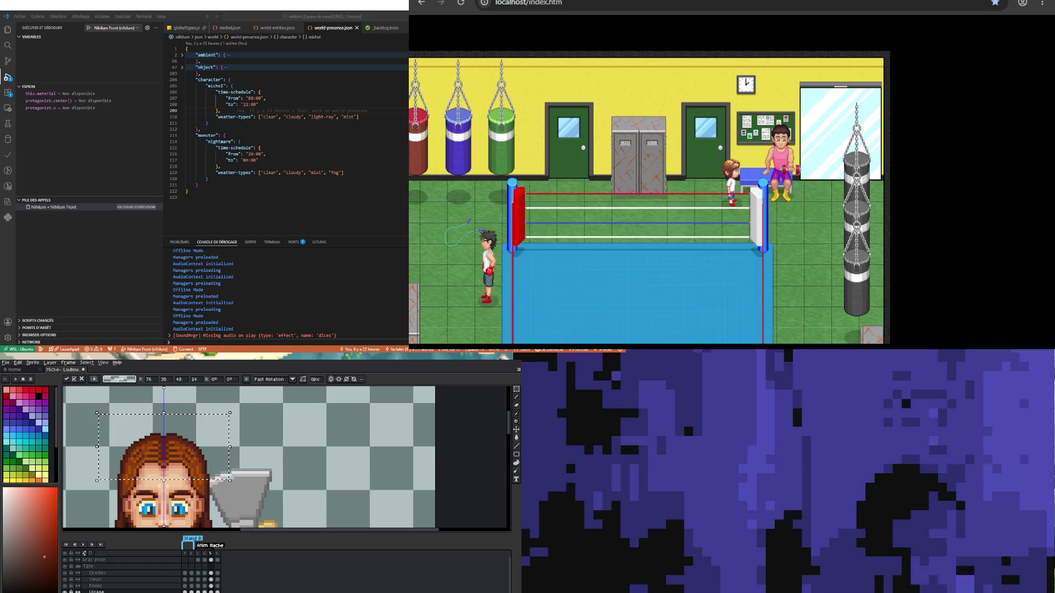
key(Left)
key(Up)
key(Down)
key(Right)
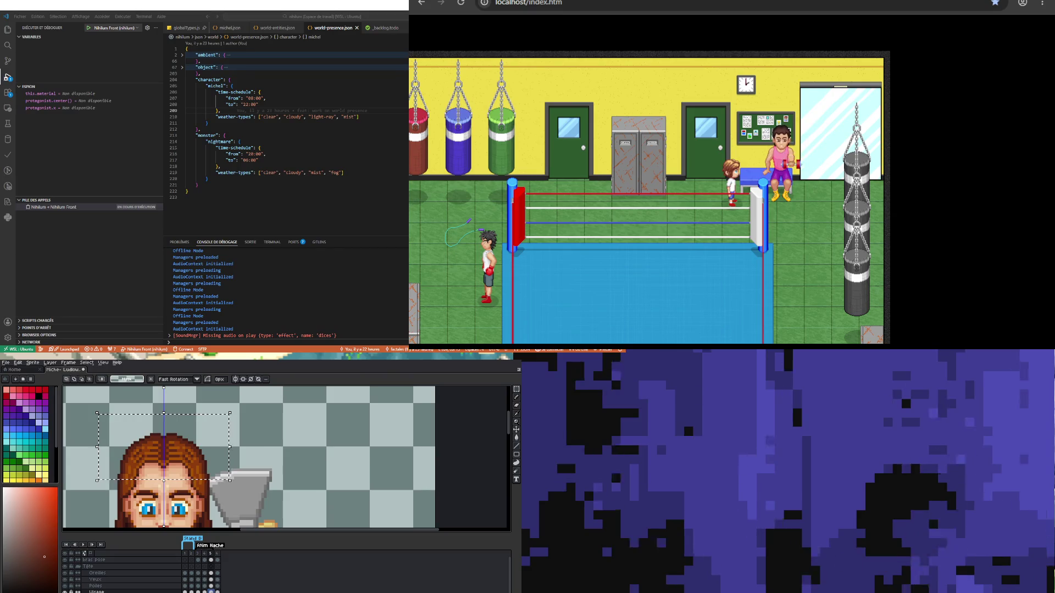
key(Down)
key(Left)
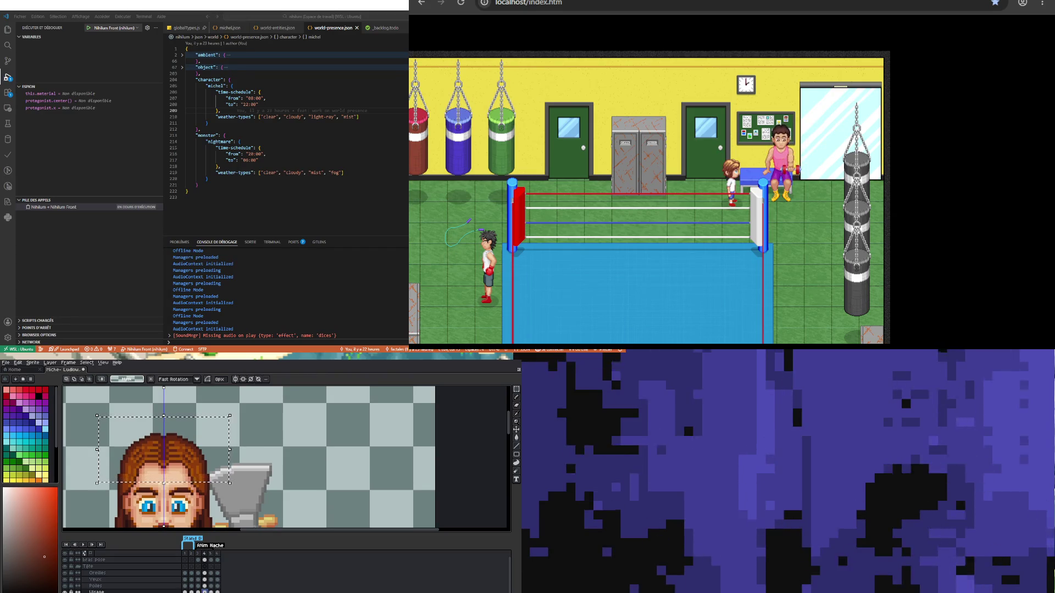
key(Left)
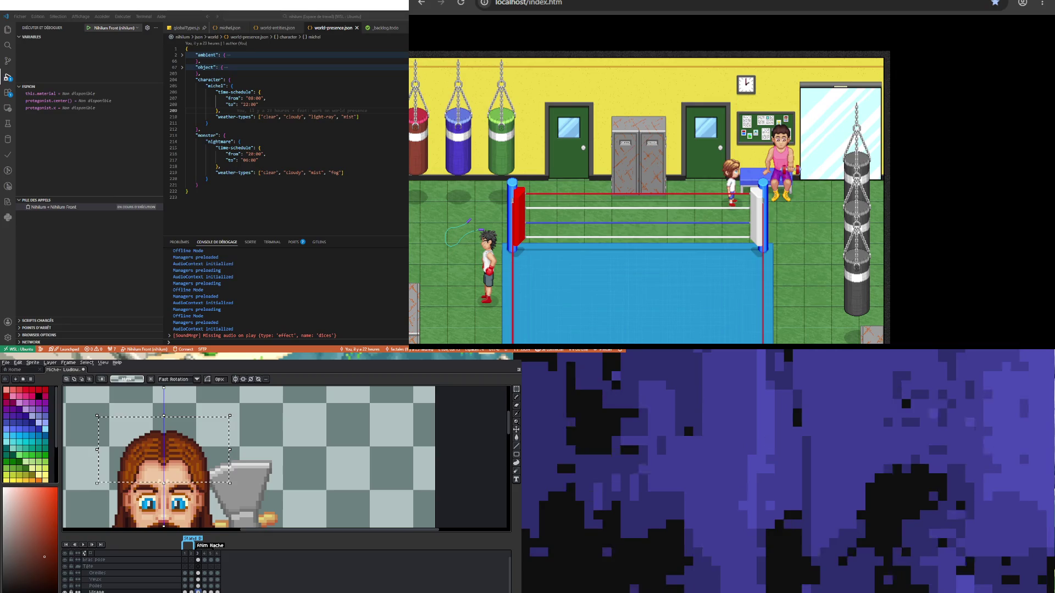
Step: On closed-eyes frame 6, raise the top of the head one pixel and drop the selection
key(Right)
key(Right)
key(Right)
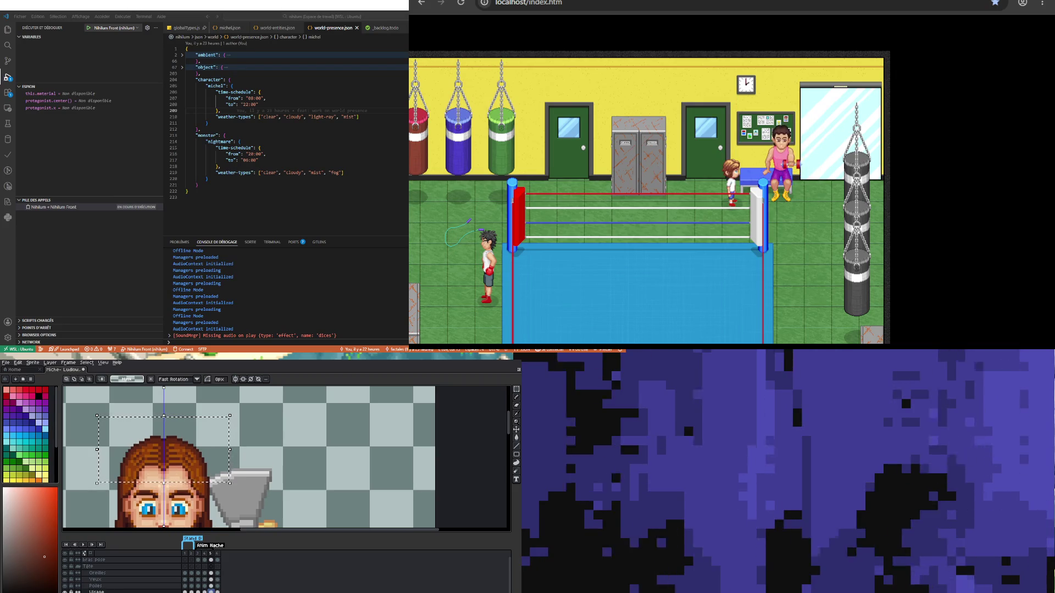
key(Up)
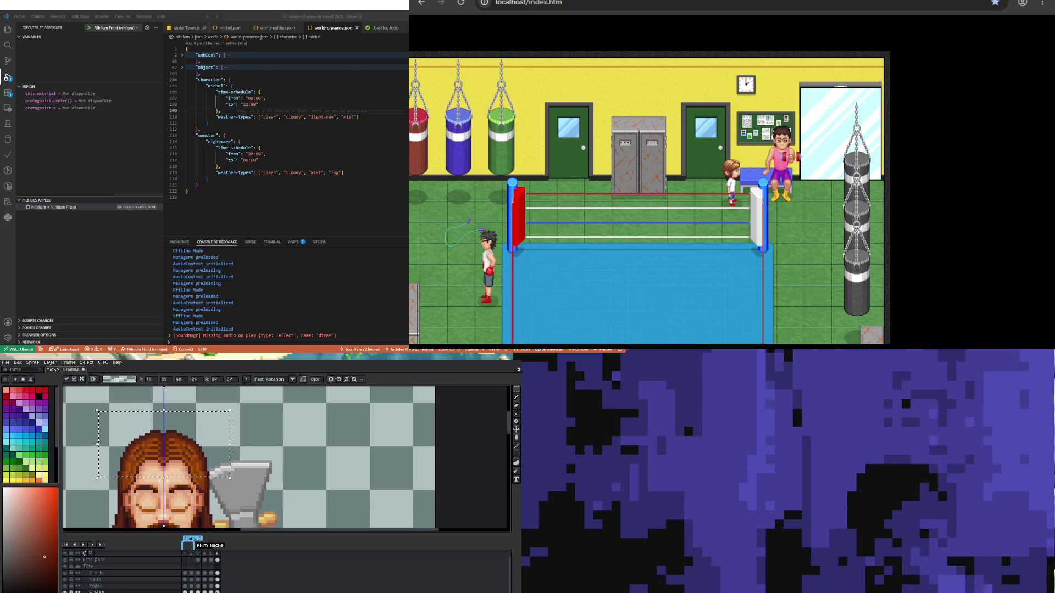
key(ctrl+d)
key(minus)
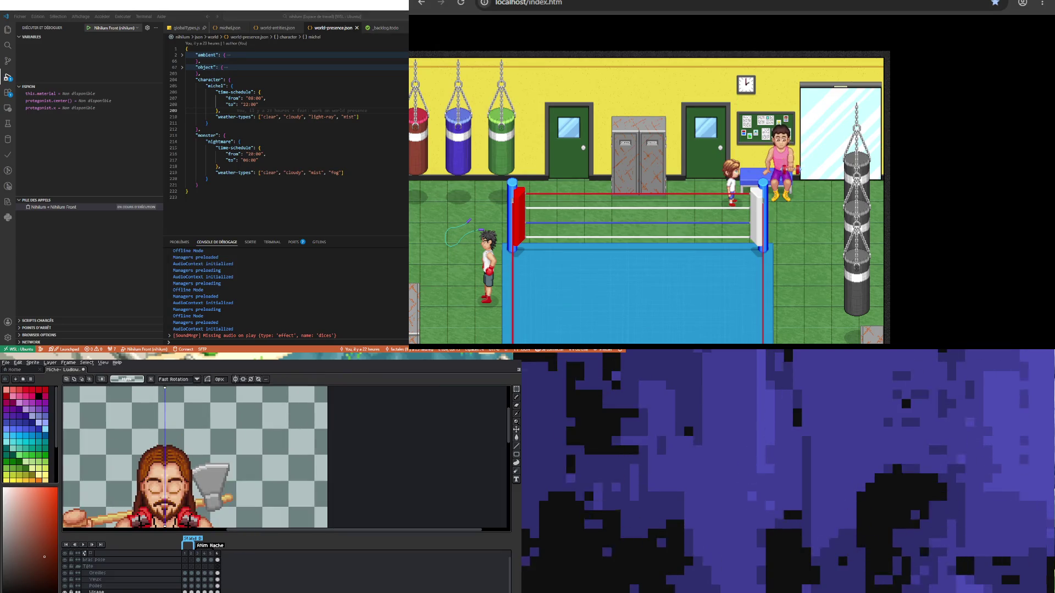
key(Right)
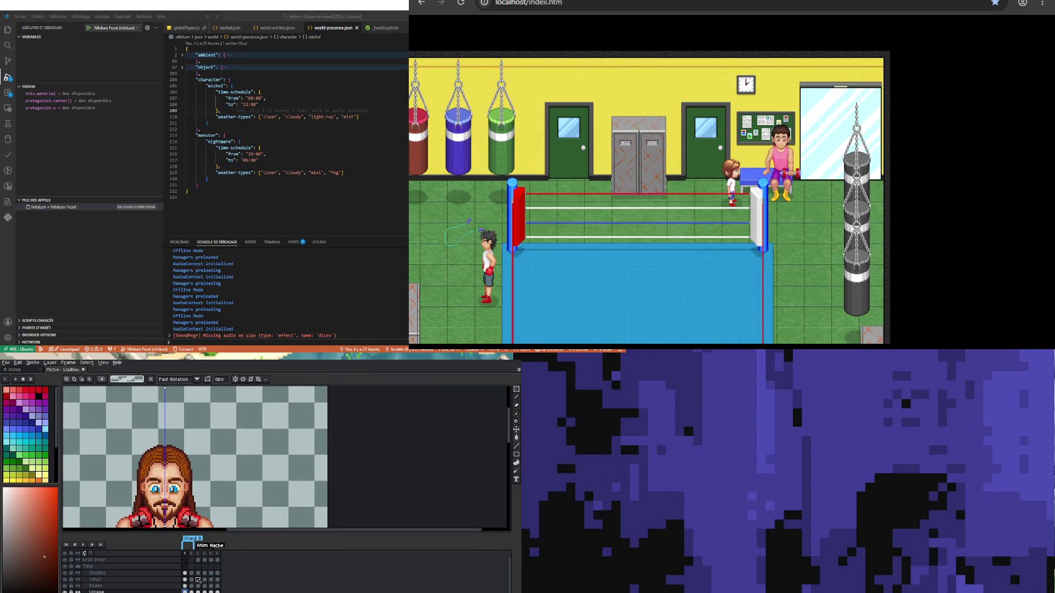
key(ctrl+shift+d)
key(Right)
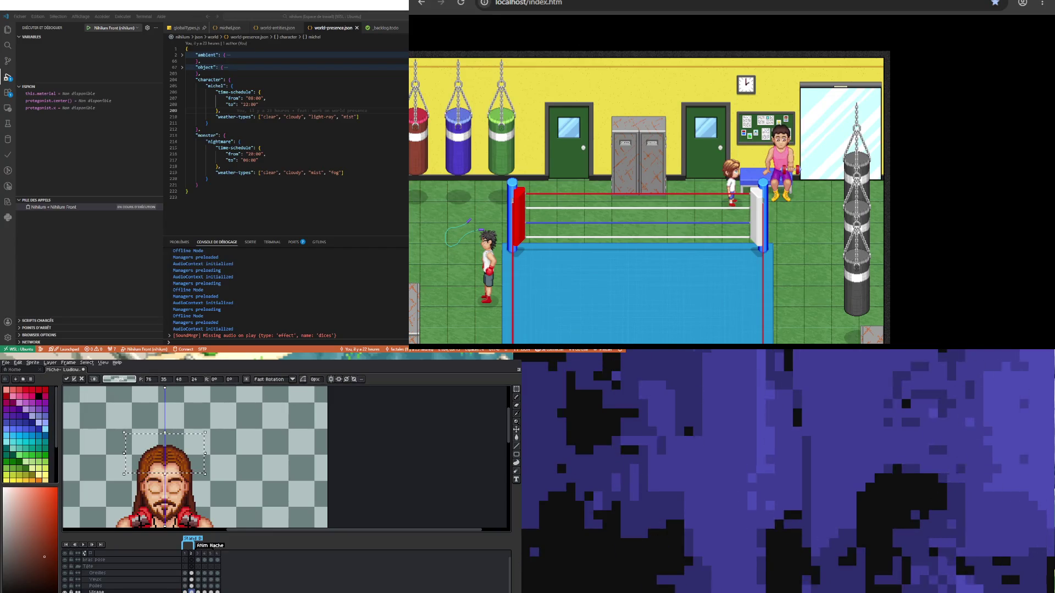
key(ctrl+d)
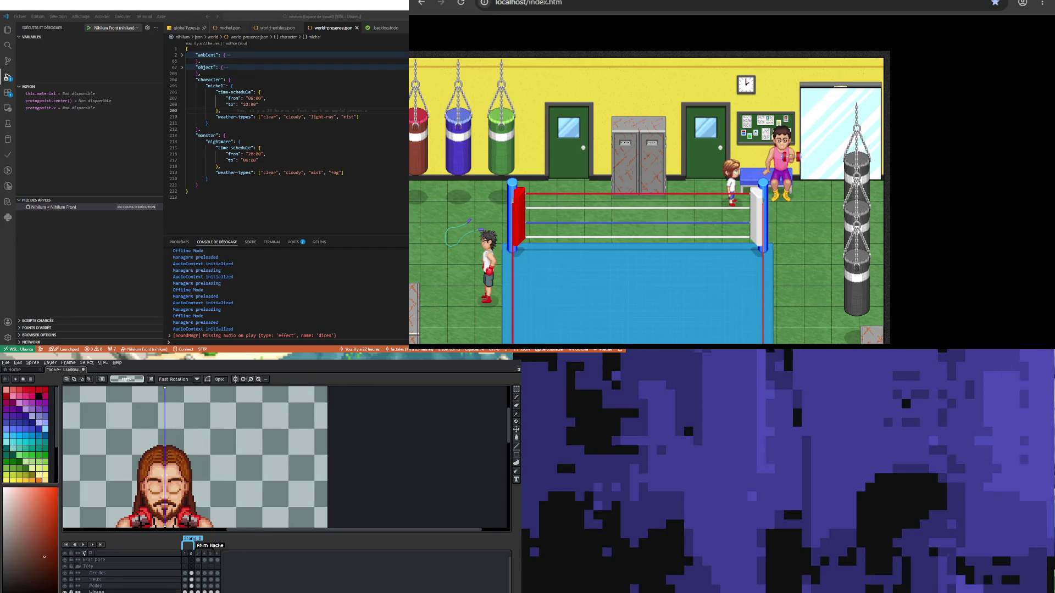
Step: Go to frame 4 with the axe and arm and play the animation
click(203, 590)
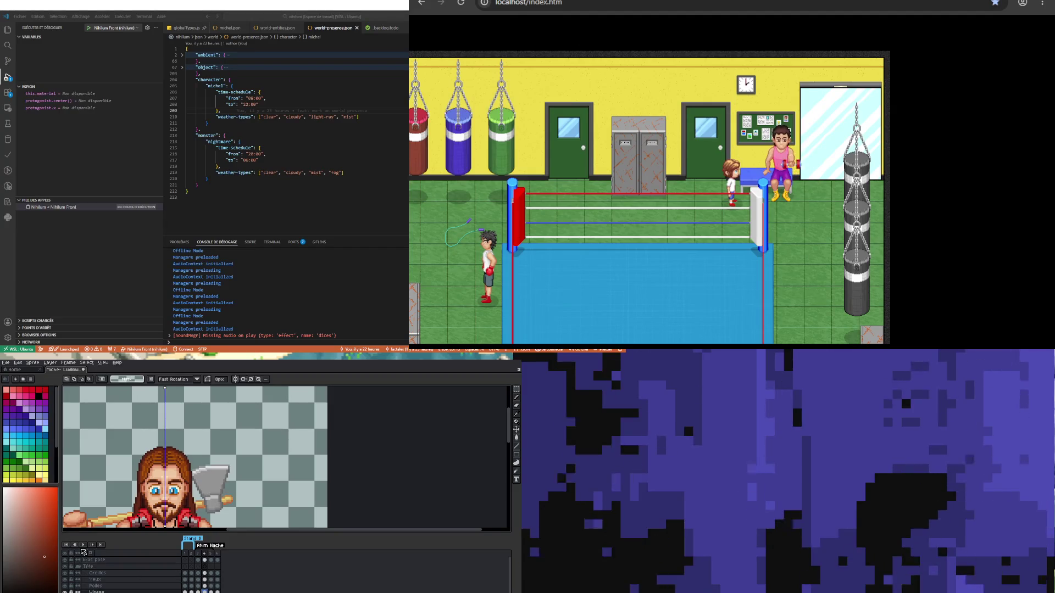
scroll(149, 439, down, 4)
key(Return)
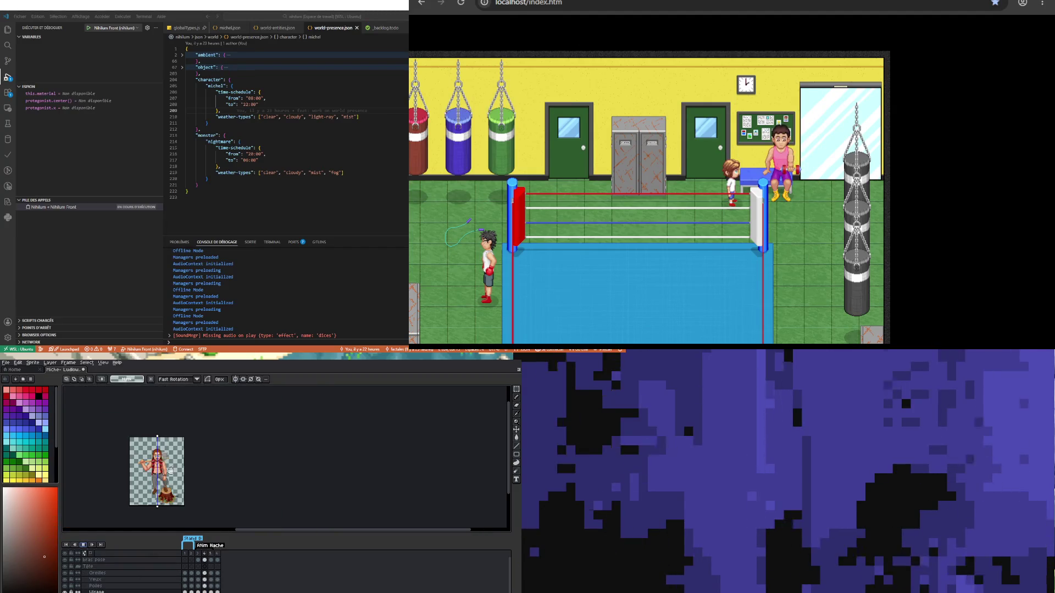
scroll(138, 473, up, 2)
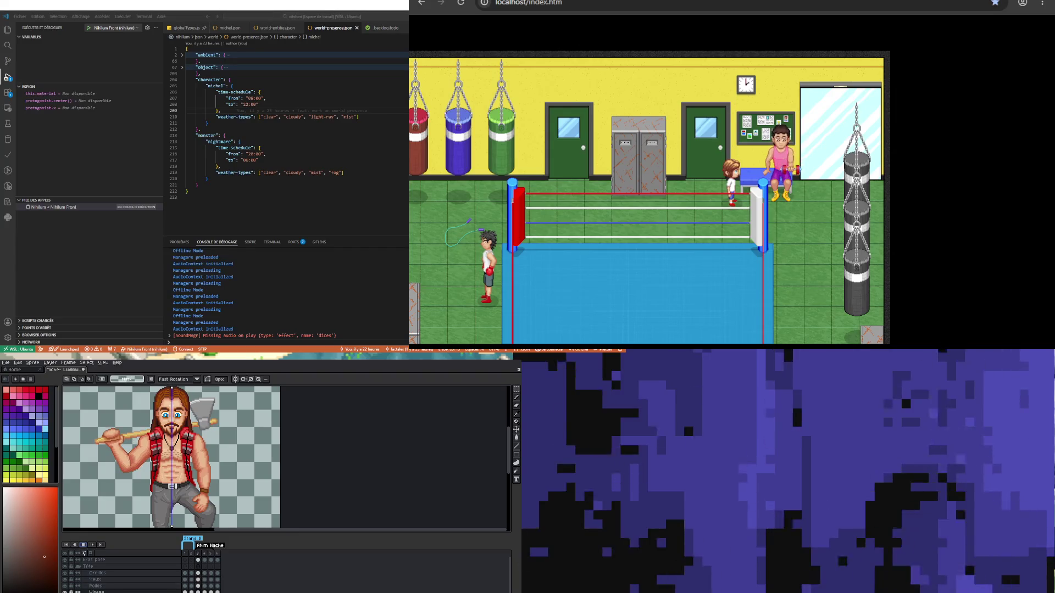
Step: Zoom between the whole sprite with the axe and the torso and lower body to inspect the animation
key(minus)
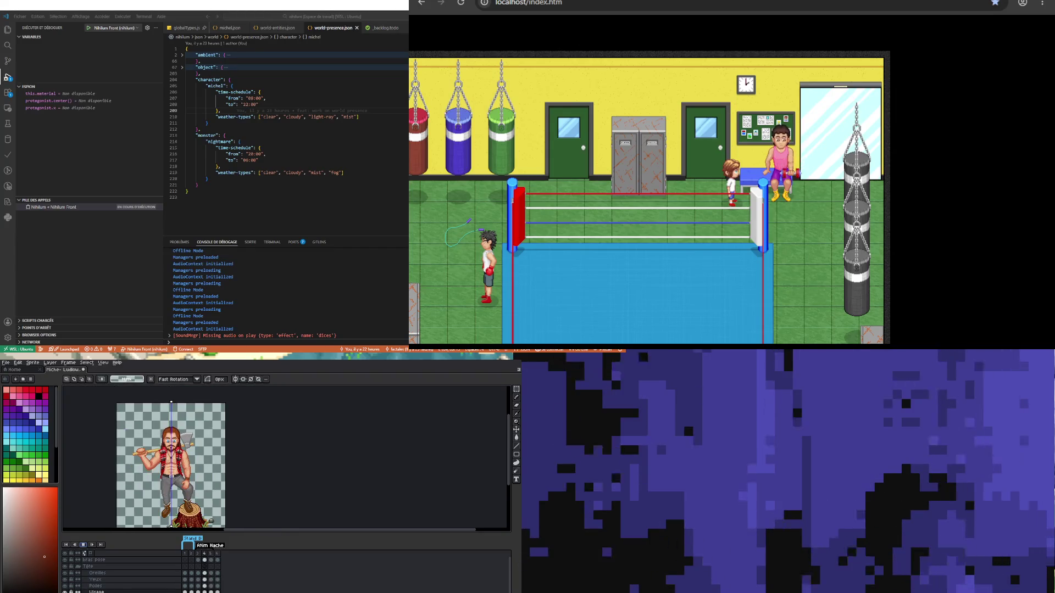
key(plus)
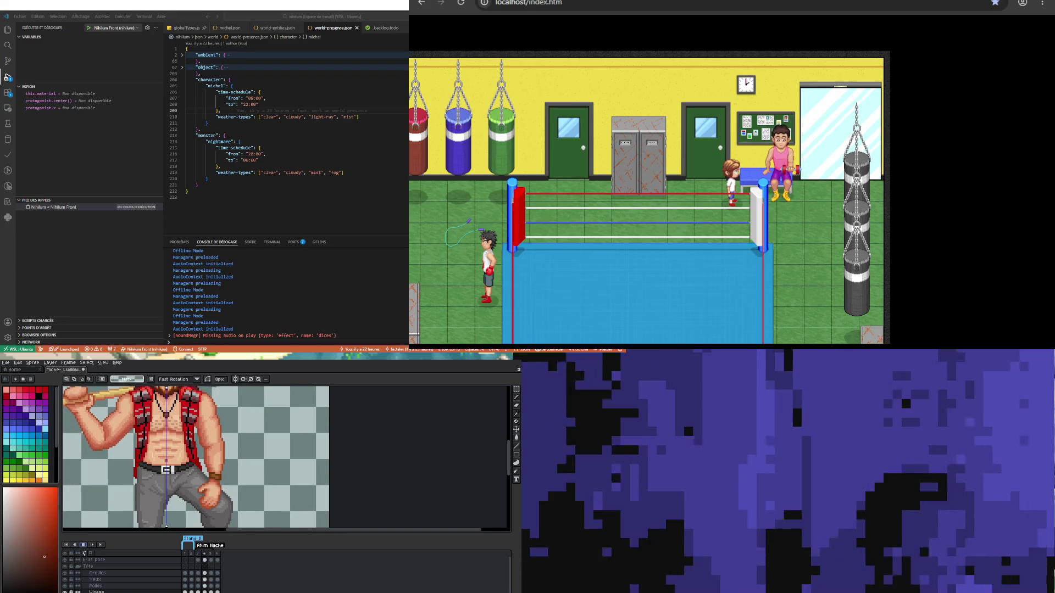
key(minus)
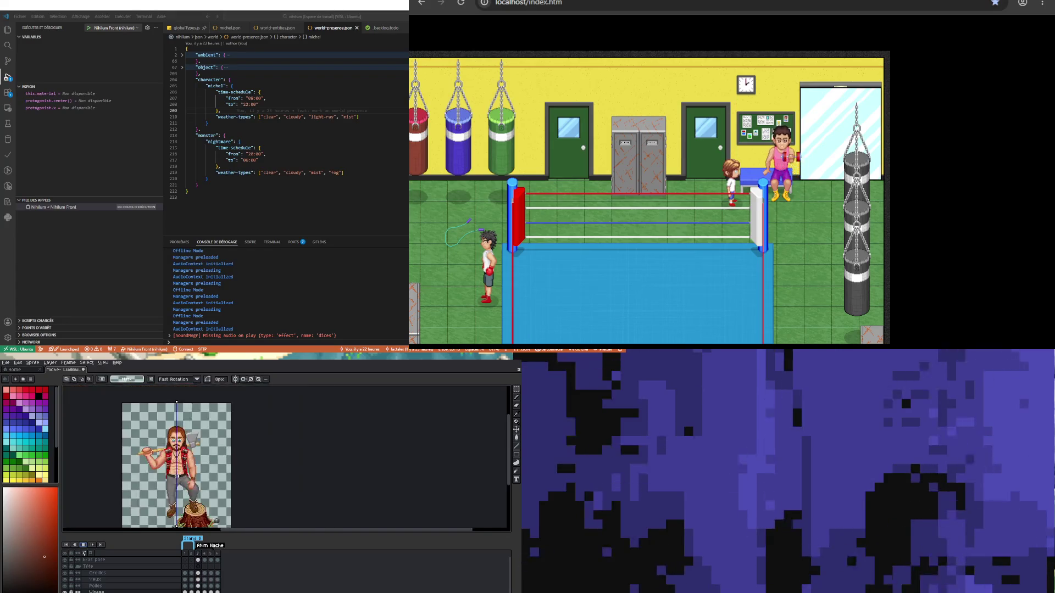
key(plus)
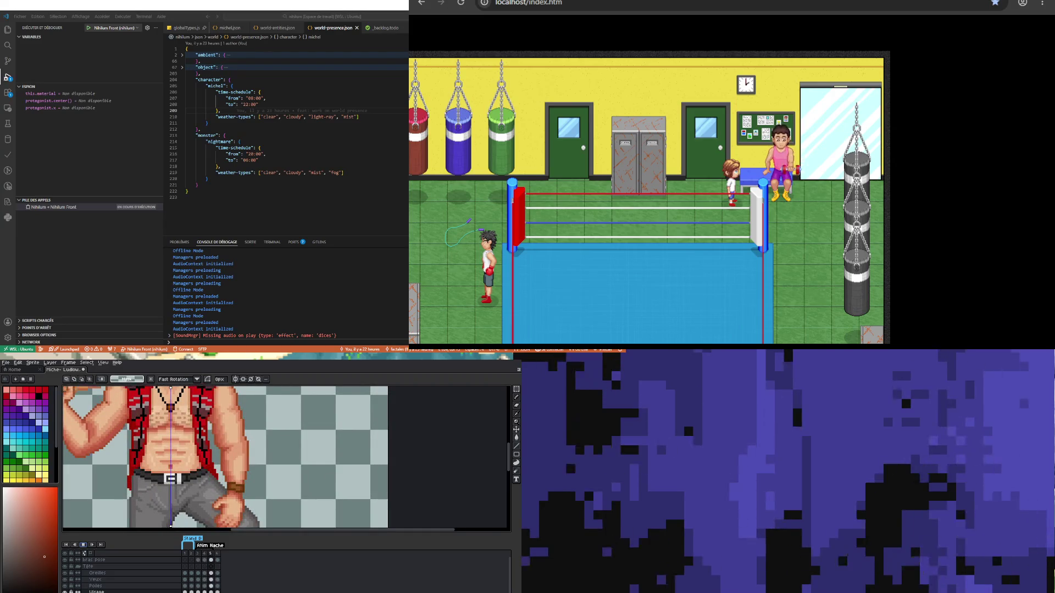
key(minus)
key(minus)
key(plus)
key(minus)
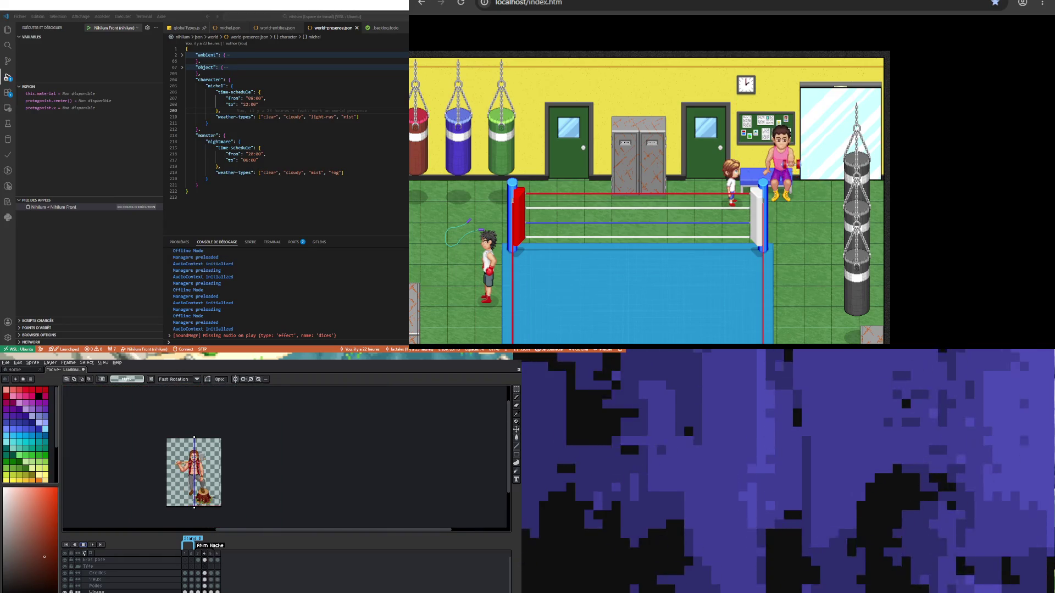
scroll(208, 486, up, 2)
scroll(209, 487, down, 1)
scroll(209, 486, down, 1)
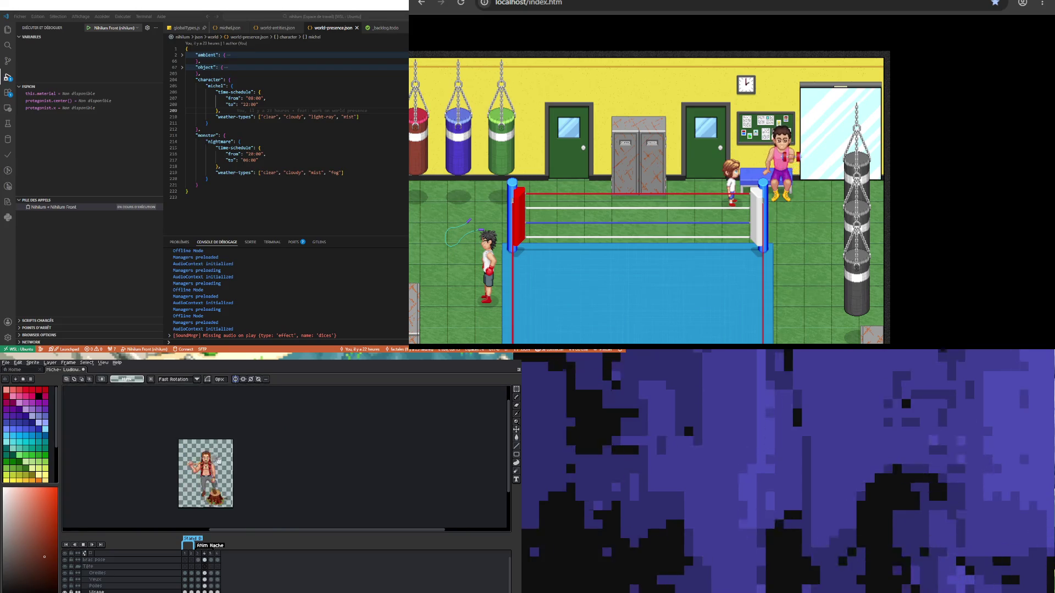
scroll(236, 489, up, 1)
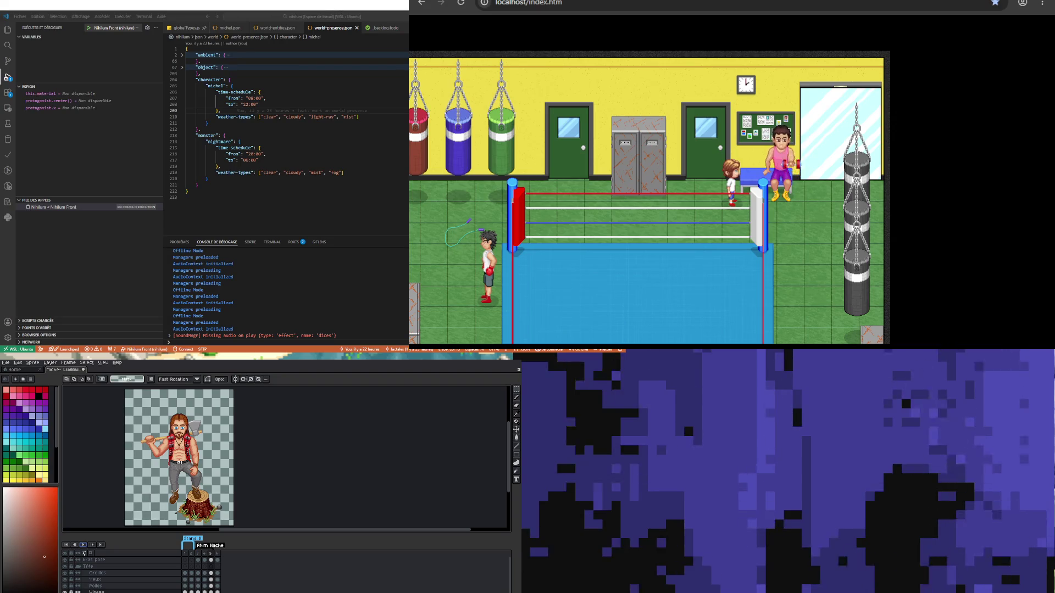
scroll(176, 427, up, 3)
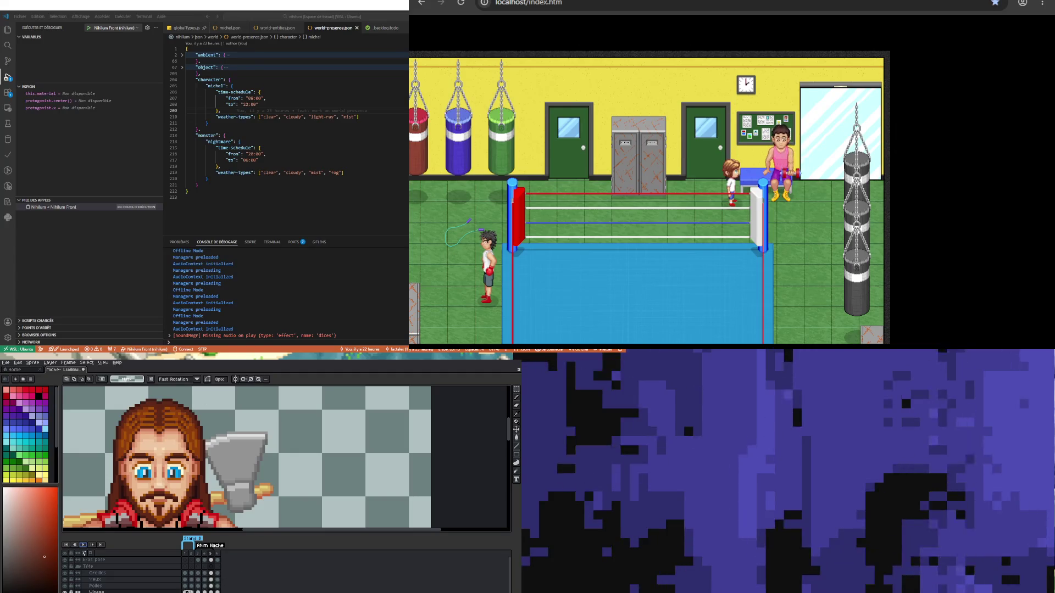
Step: Stop on frame 1's open-eyed face and add a new empty Layer 1 above the others
key(Home)
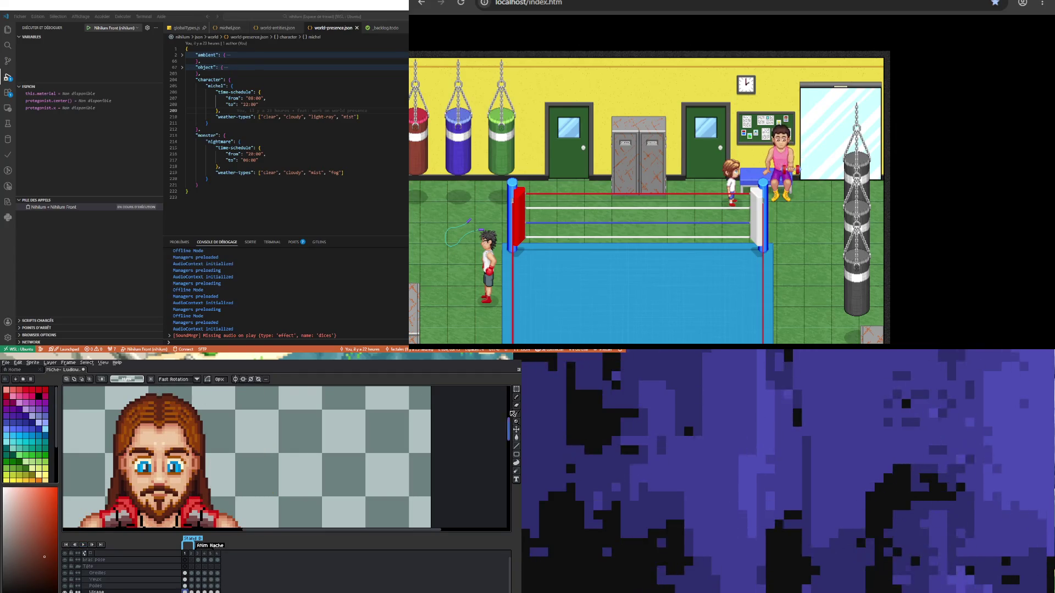
key(i)
scroll(153, 423, up, 2)
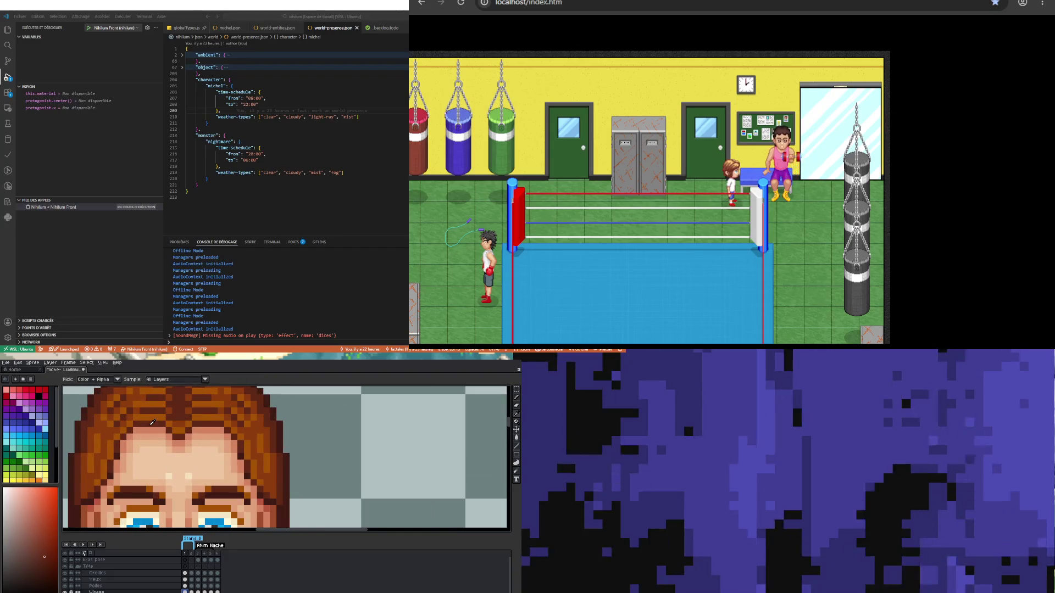
key(b)
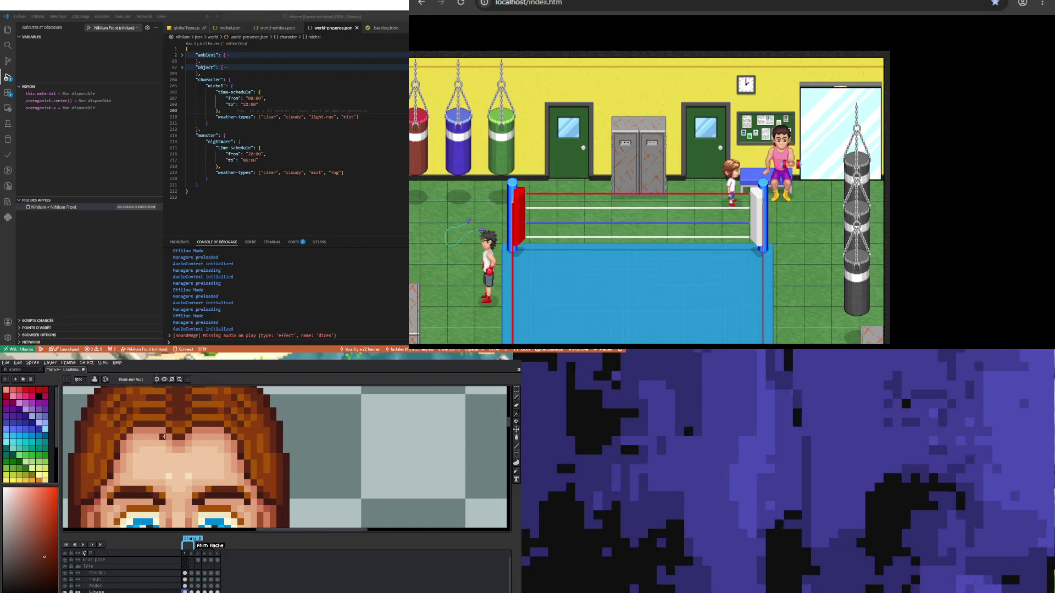
scroll(161, 443, down, 2)
scroll(160, 434, up, 1)
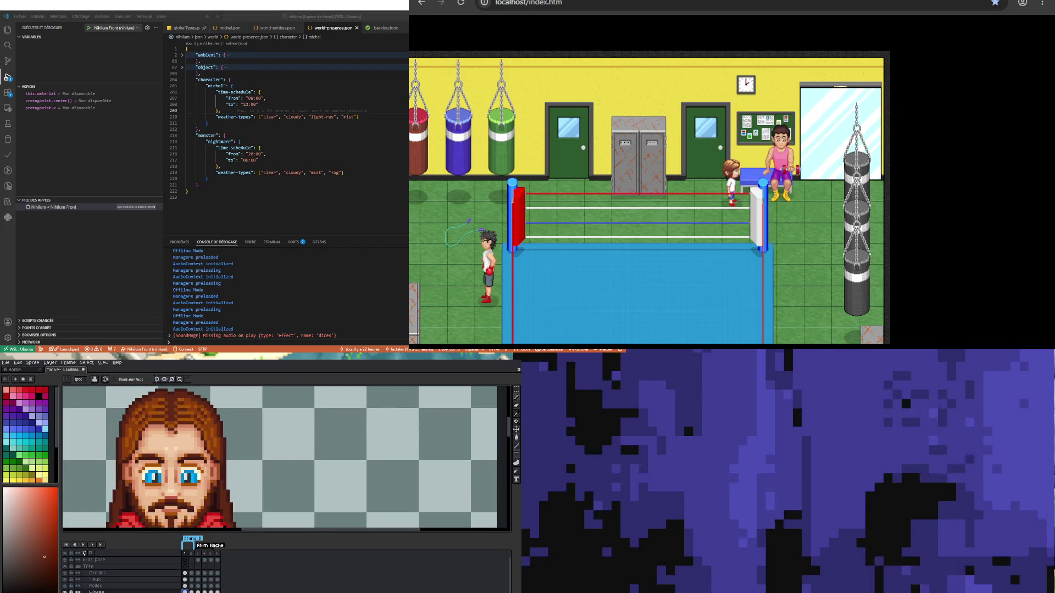
key(shift+n)
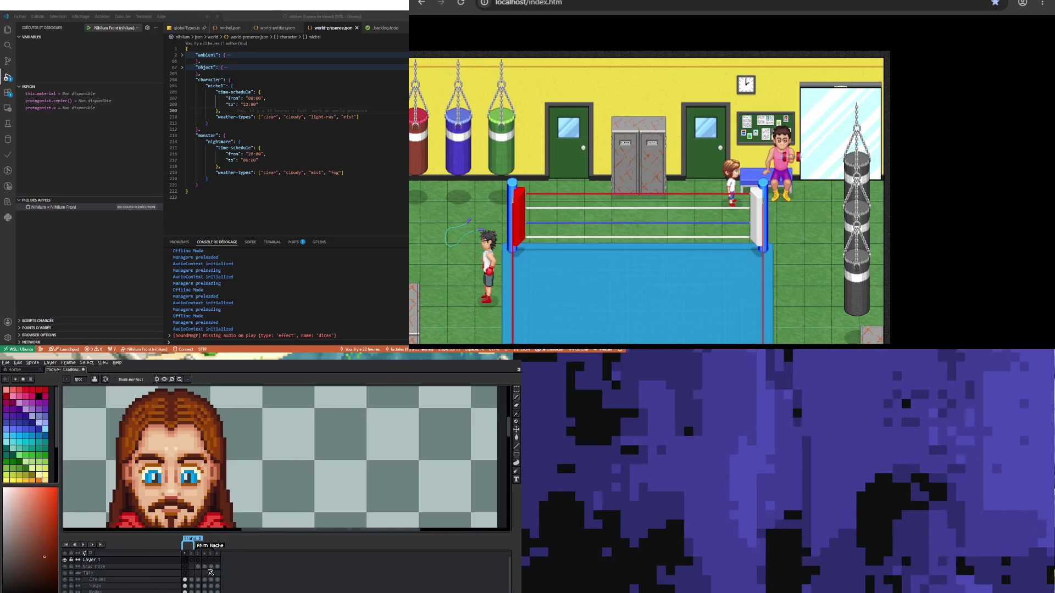
click(198, 559)
Step: Show Layer 1's frame 3 with the axe beside the face, zoomed on the forehead, with the Pencil active
key(ctrl+v)
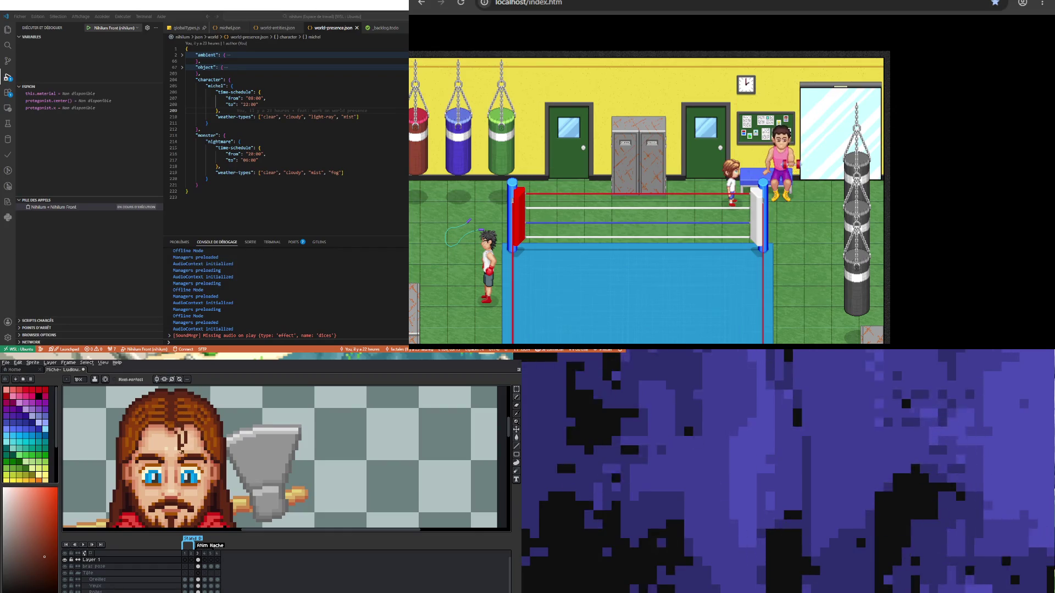
scroll(248, 459, down, 3)
scroll(176, 437, up, 4)
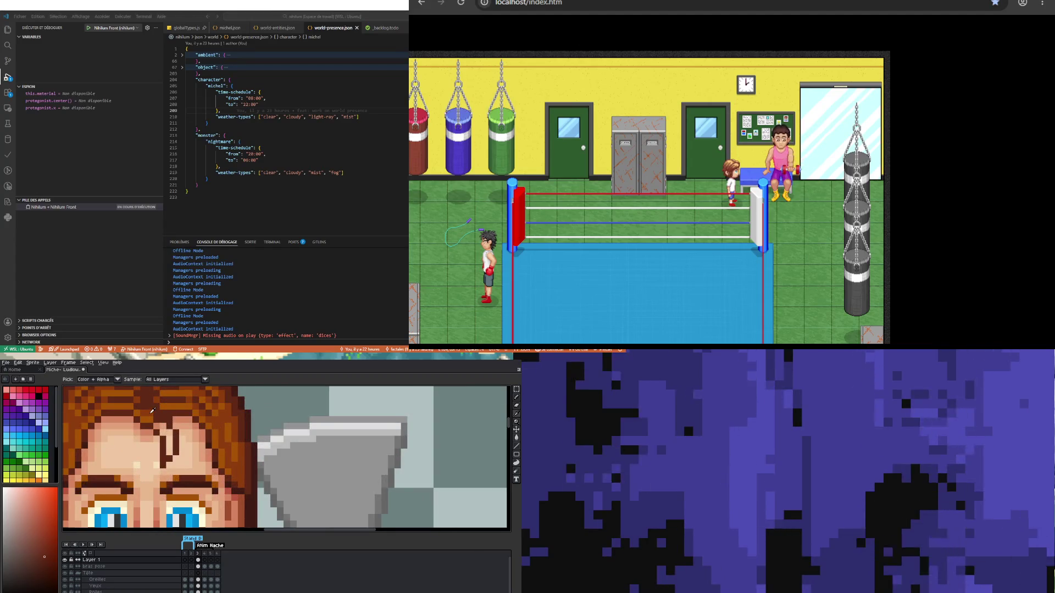
key(v)
key(b)
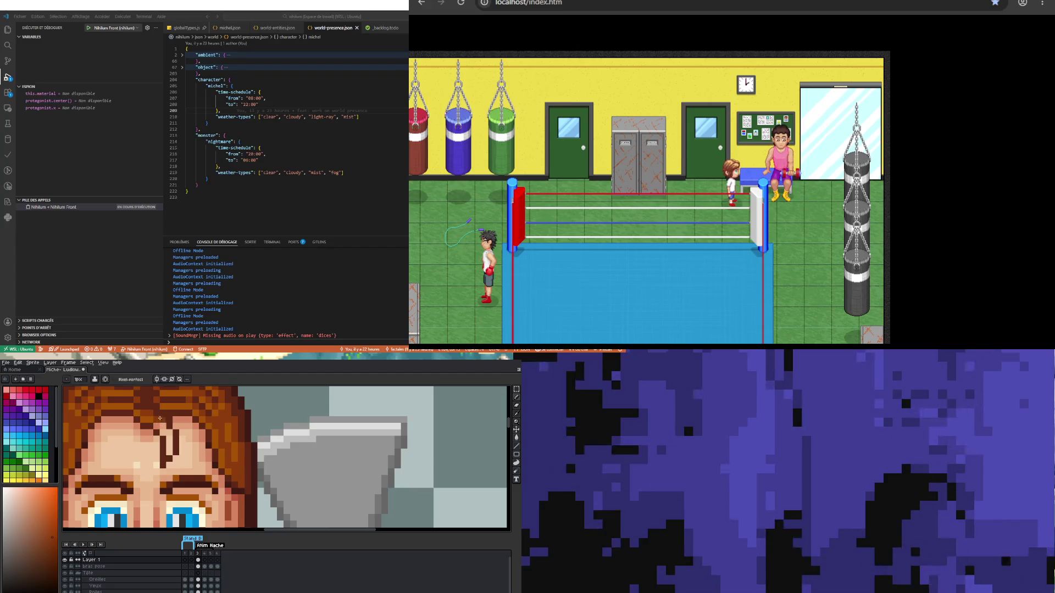
Step: Add dark brown pixels between the lumberjack's brows
drag(167, 450, 170, 452)
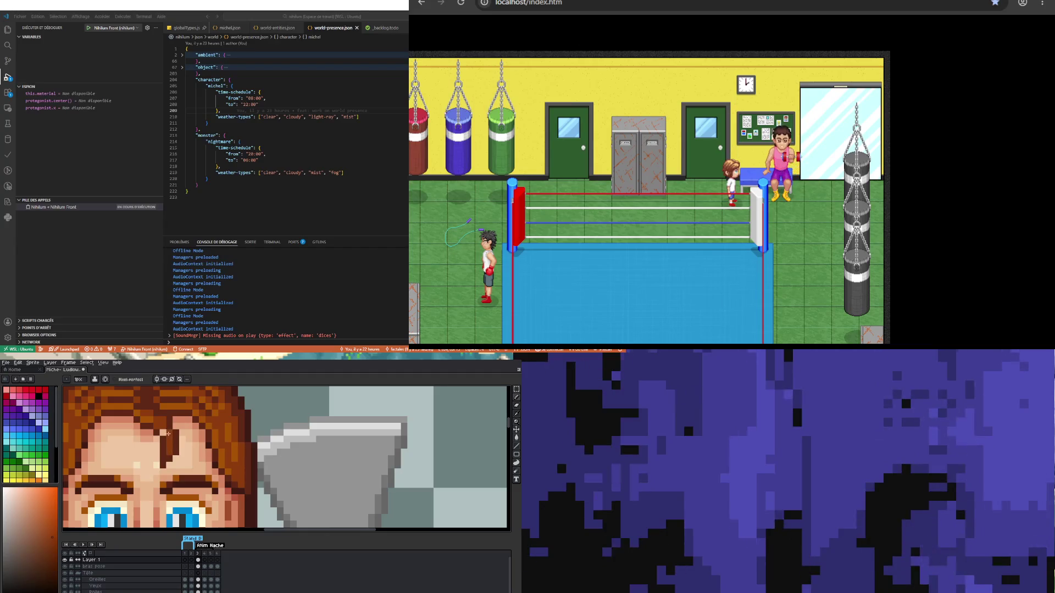
scroll(169, 444, down, 3)
scroll(168, 444, up, 3)
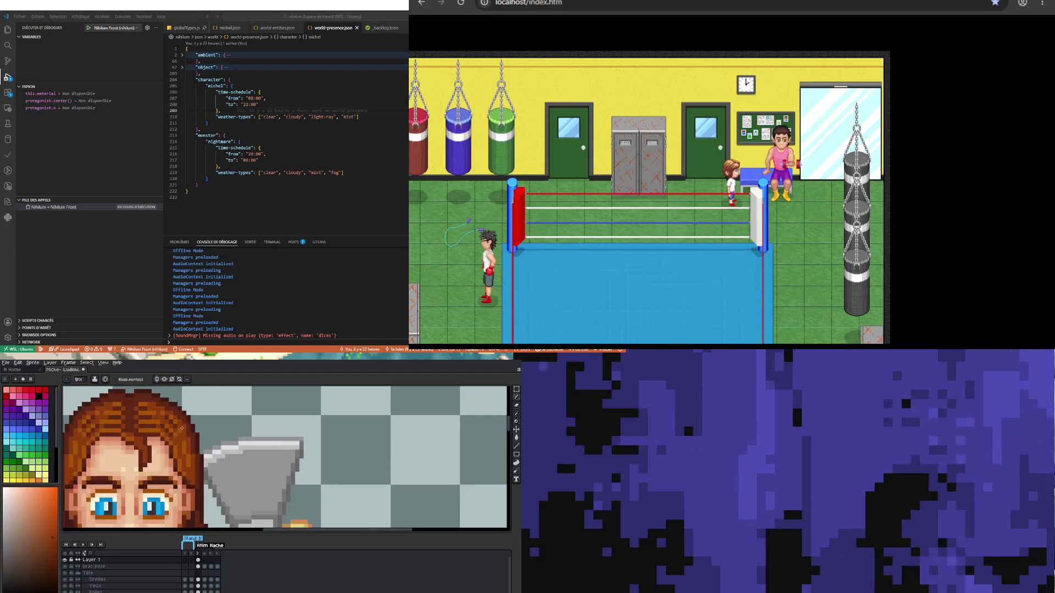
Step: Sample the hair colour, then adjust the drawing colour to a darker red-brown
key(alt)
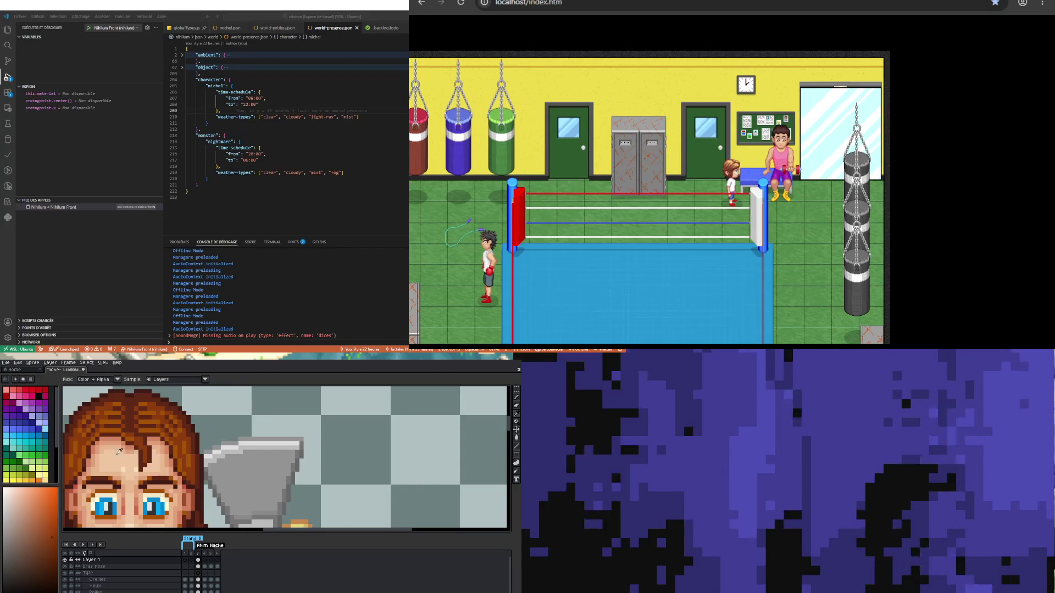
alt+click(130, 435)
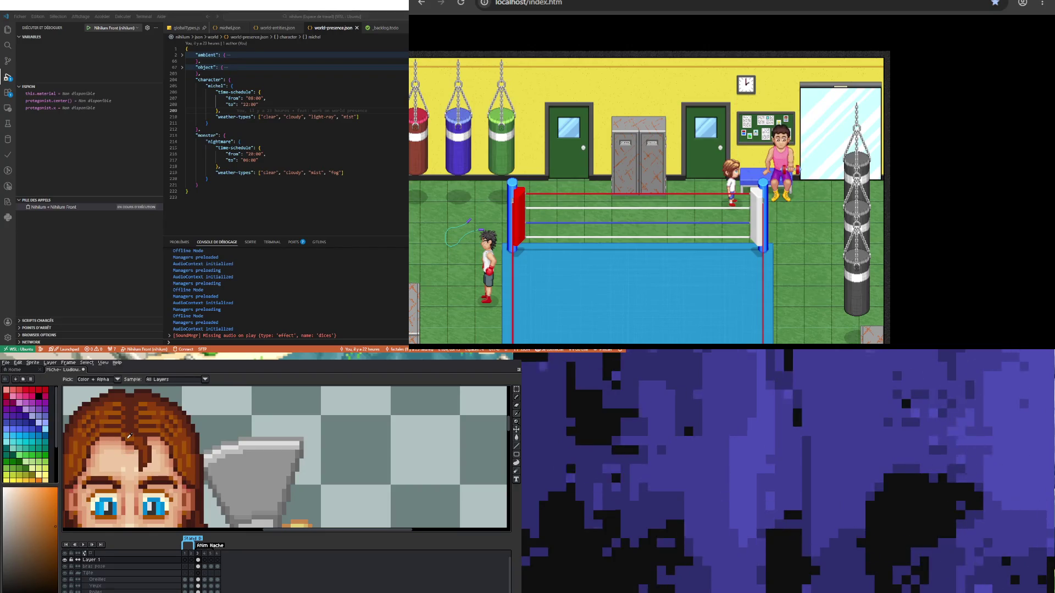
scroll(142, 443, up, 1)
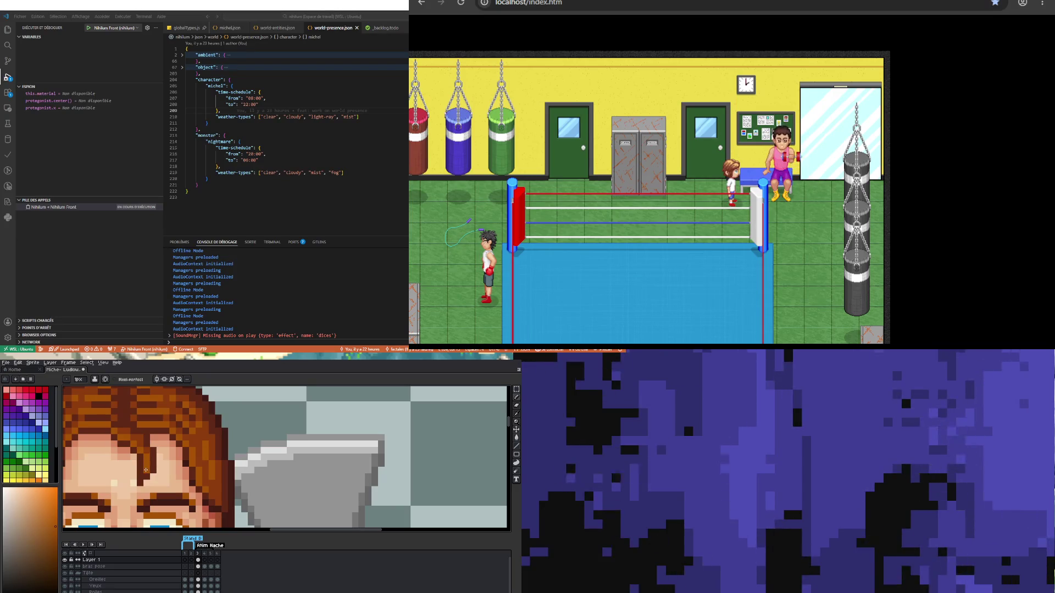
scroll(144, 458, down, 3)
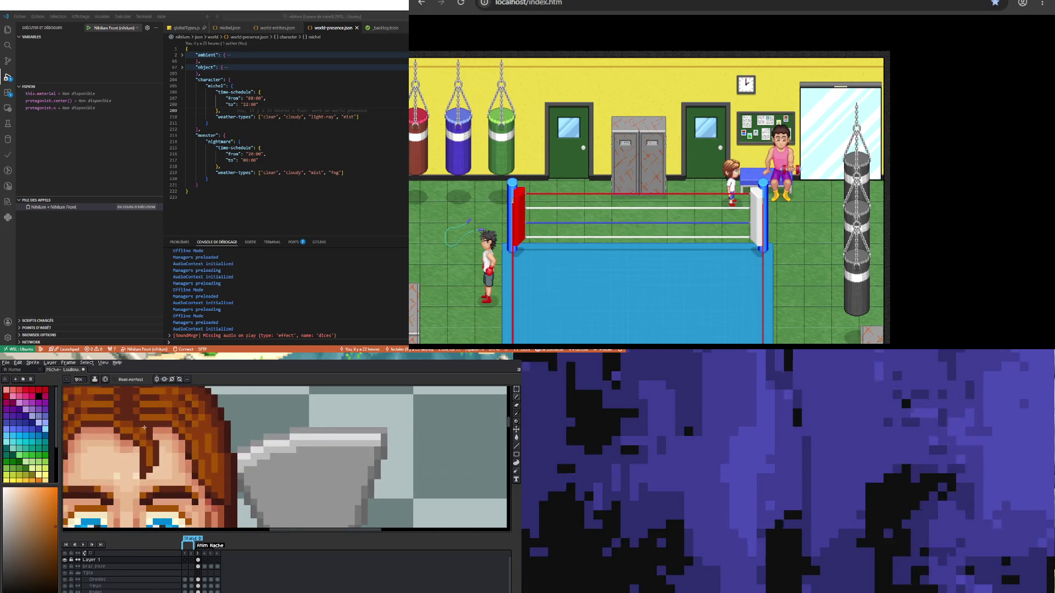
alt+click(144, 436)
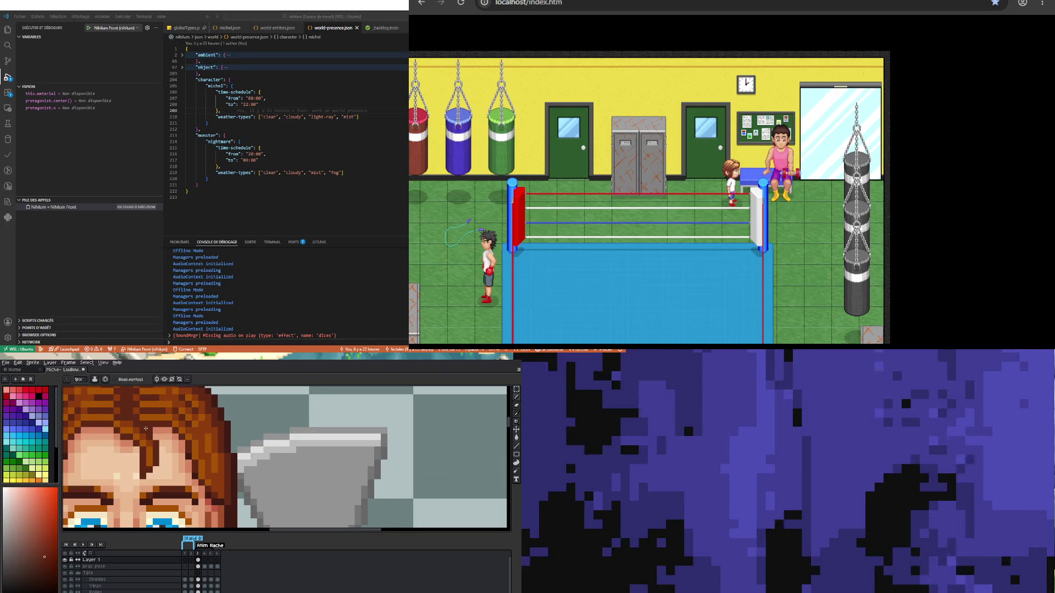
alt+click(151, 438)
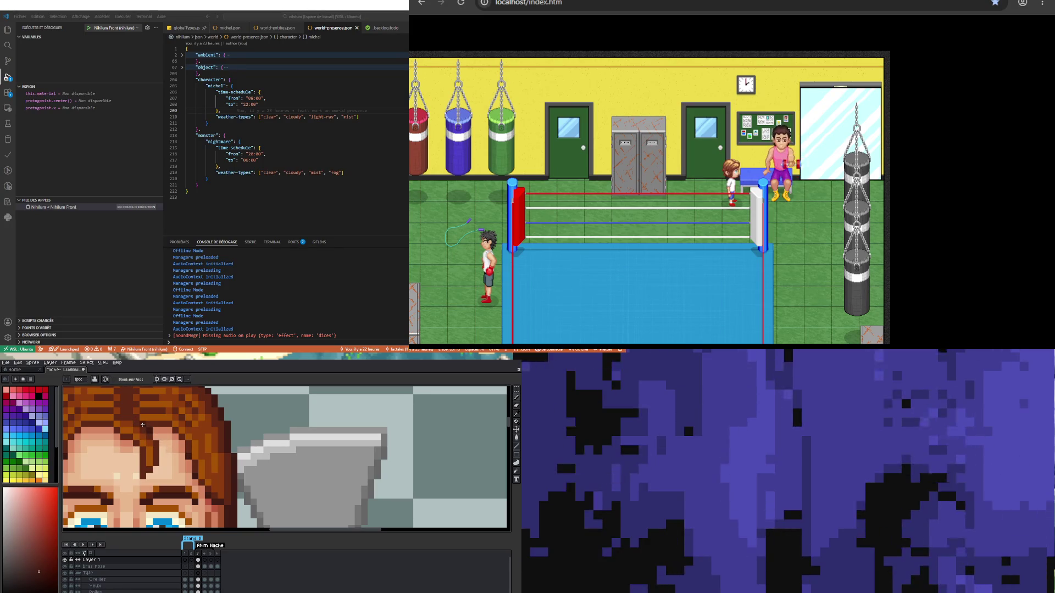
scroll(131, 418, down, 2)
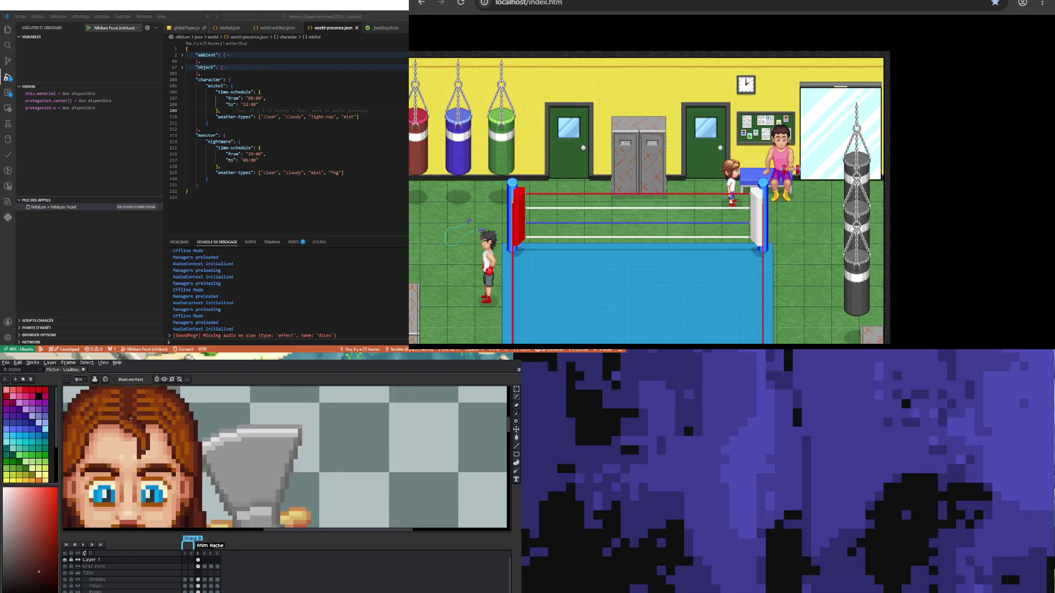
scroll(129, 398, up, 3)
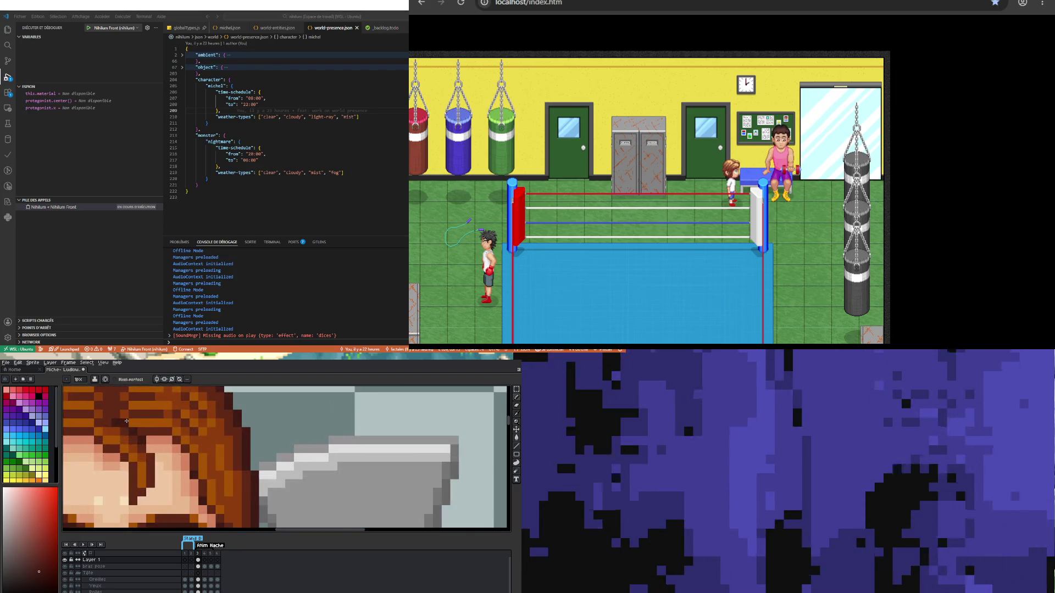
scroll(111, 428, down, 3)
scroll(129, 436, up, 2)
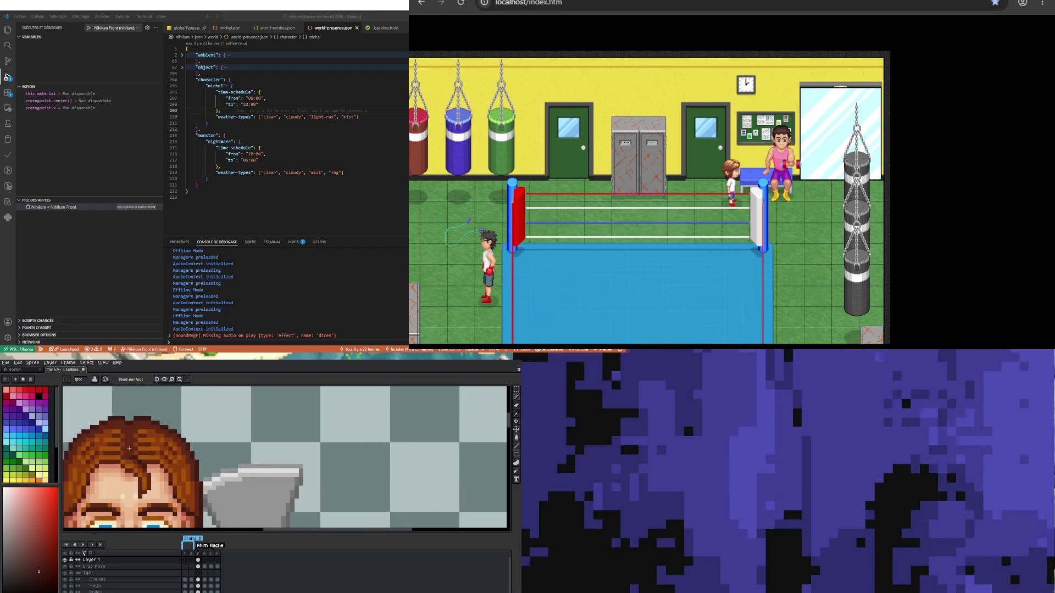
scroll(141, 430, down, 3)
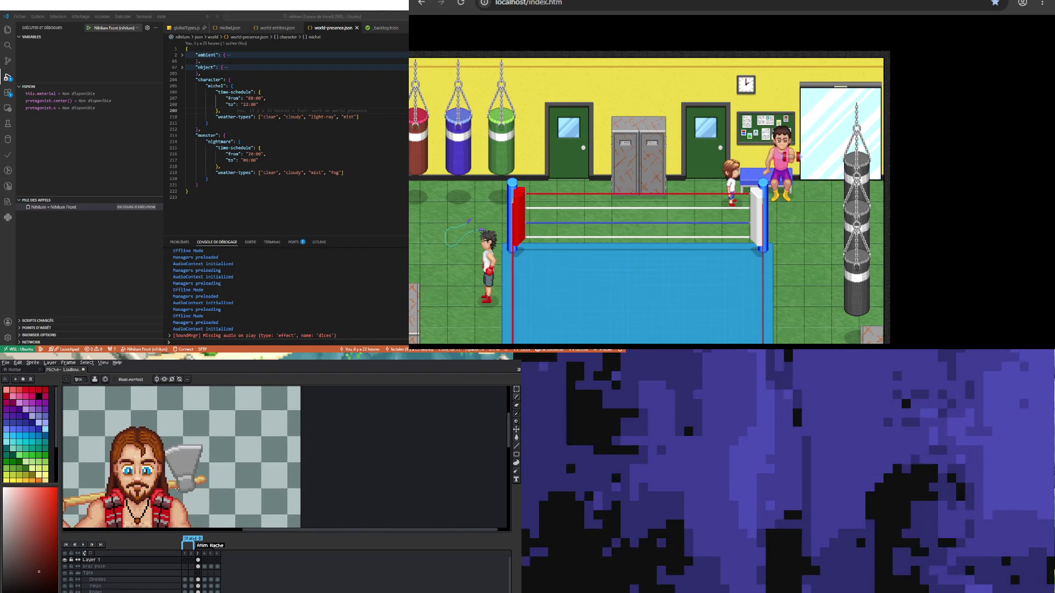
scroll(142, 455, up, 3)
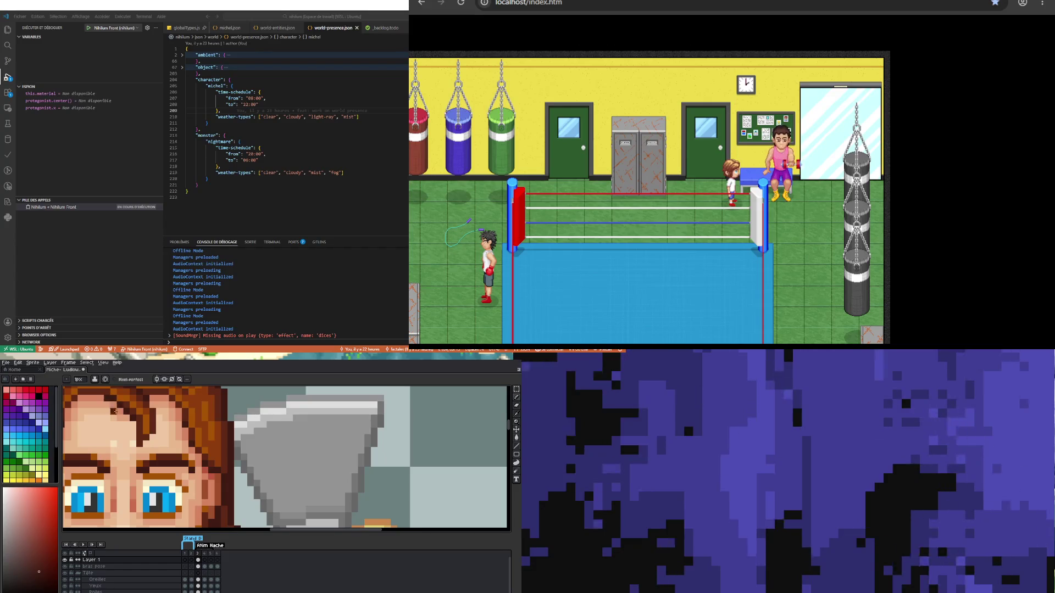
scroll(114, 410, down, 3)
scroll(169, 449, up, 2)
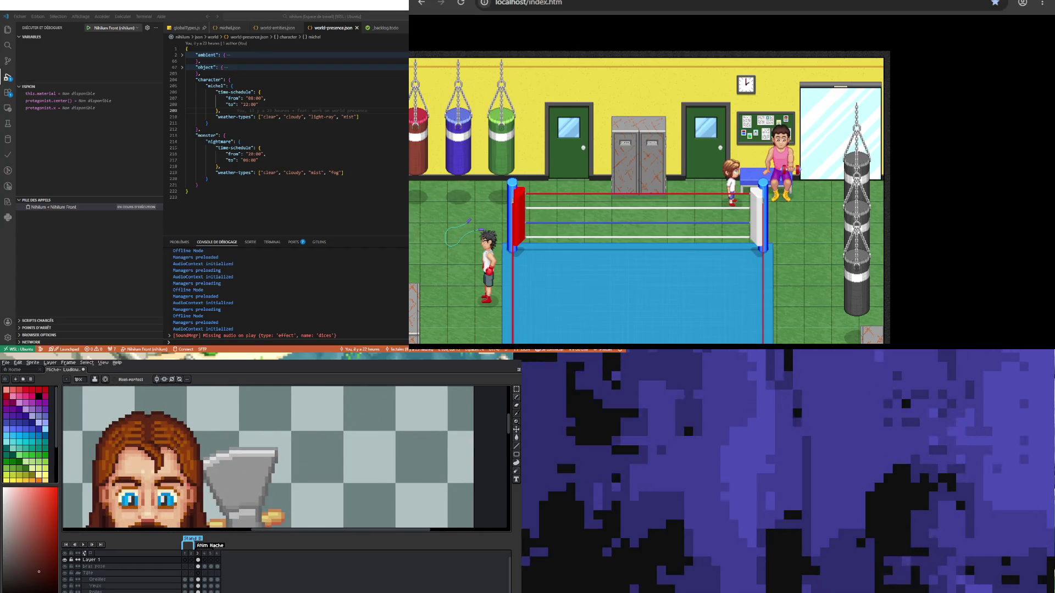
scroll(169, 450, up, 2)
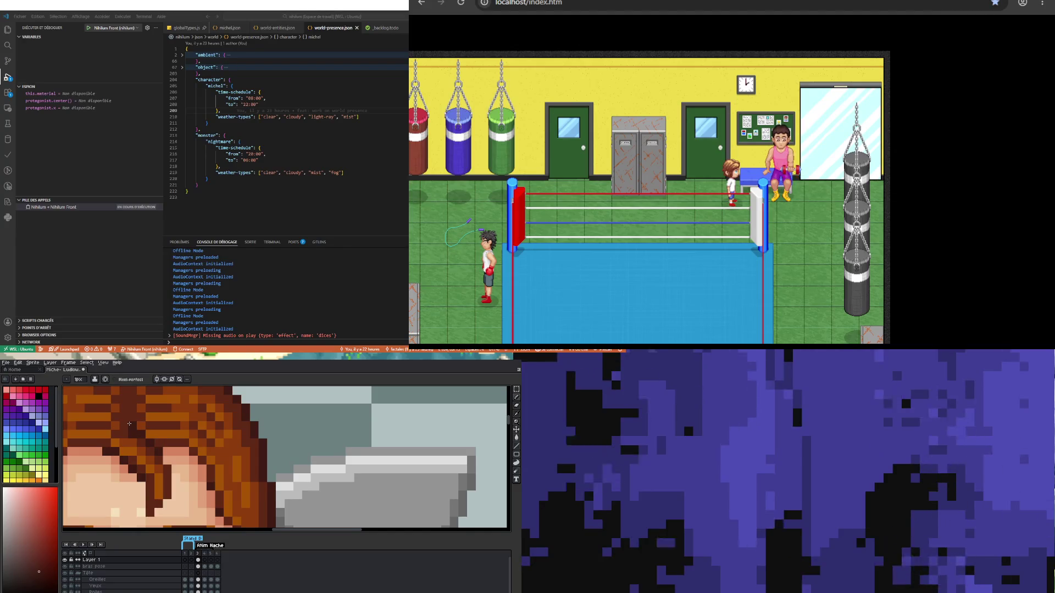
scroll(129, 423, down, 4)
scroll(143, 455, up, 2)
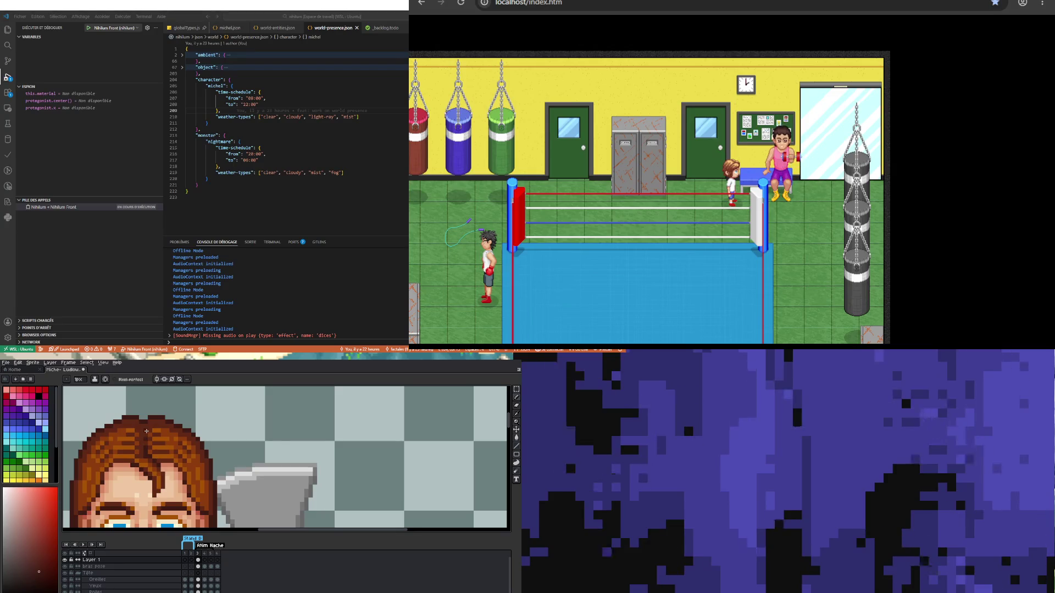
scroll(146, 432, down, 3)
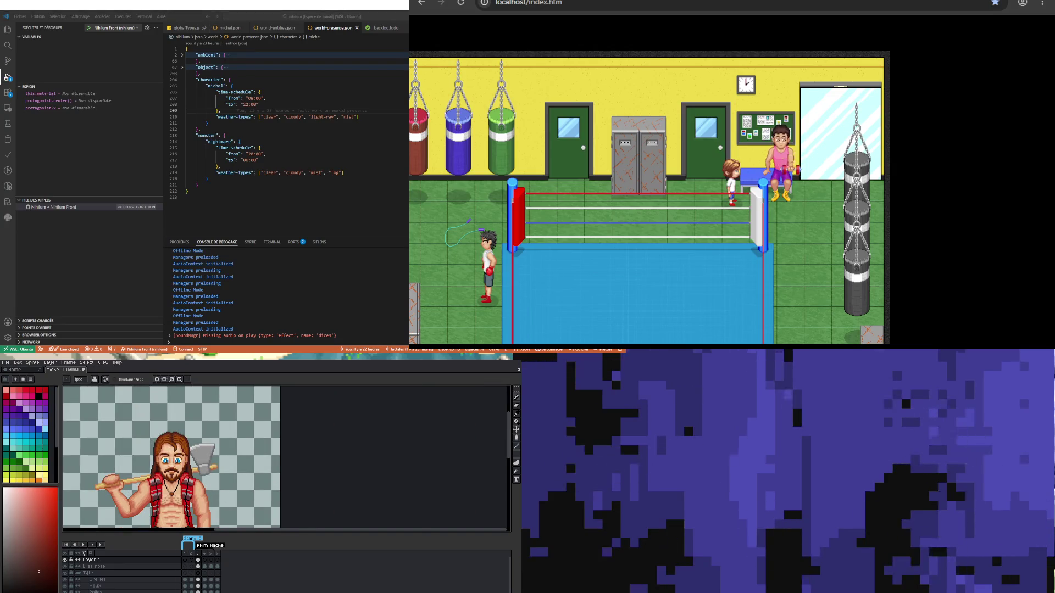
scroll(211, 475, down, 2)
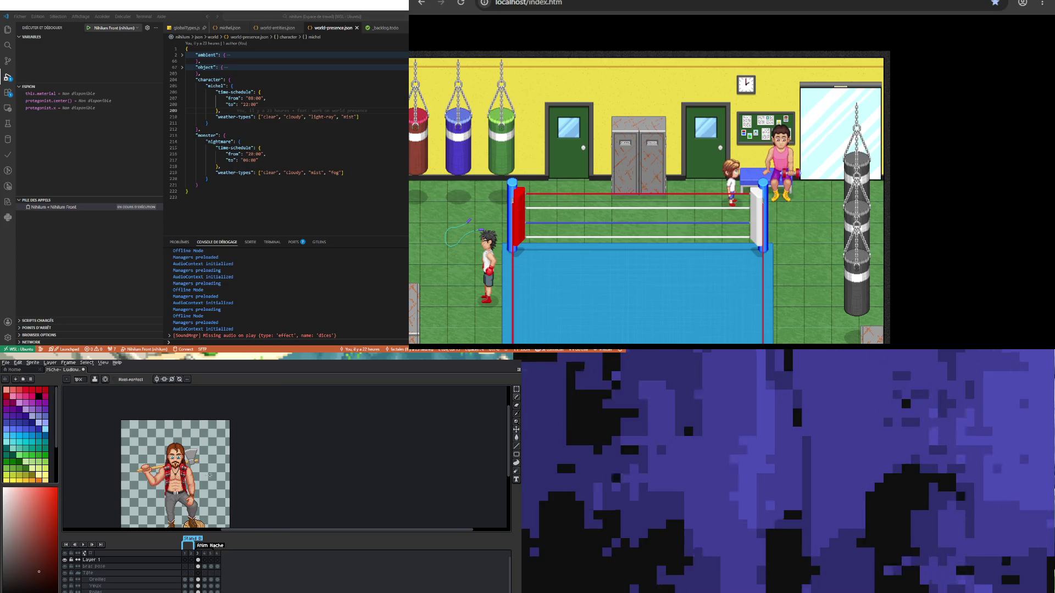
scroll(187, 457, up, 3)
scroll(156, 418, up, 2)
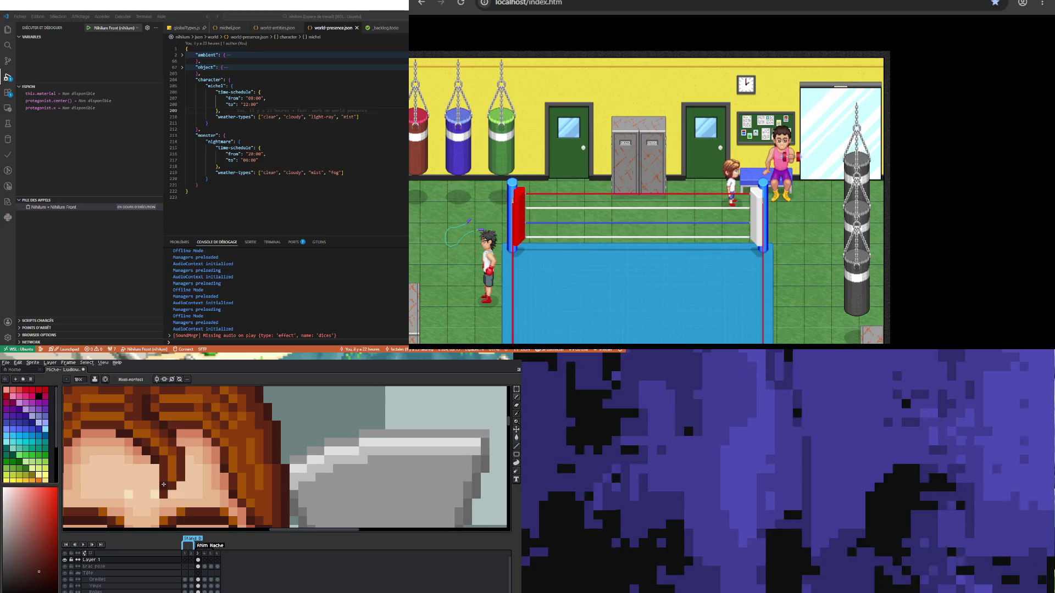
Step: Sample an existing hair colour and repaint pixels along the hair parting
scroll(173, 461, down, 2)
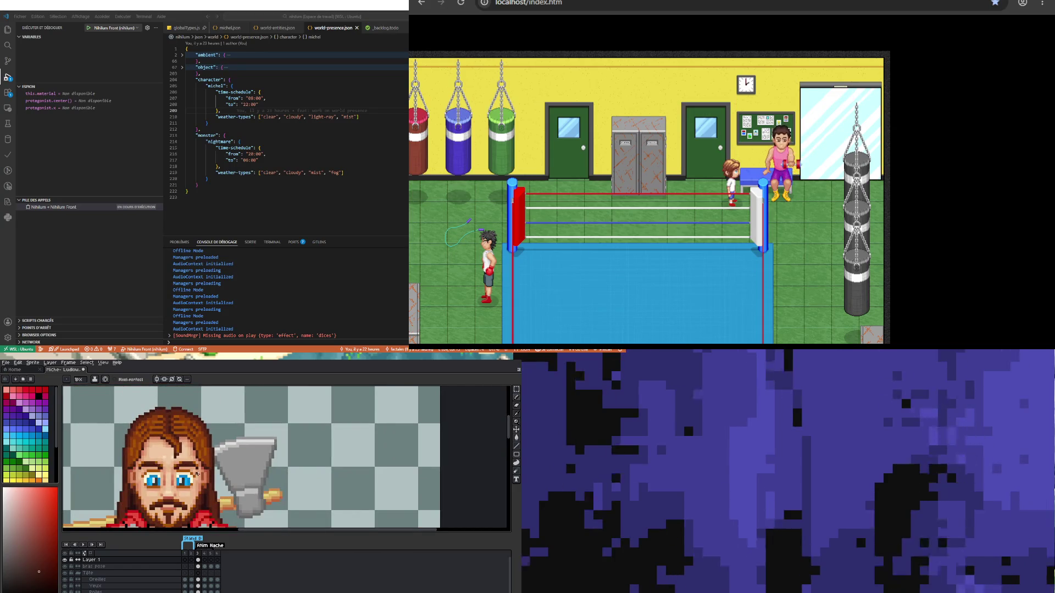
scroll(188, 434, up, 2)
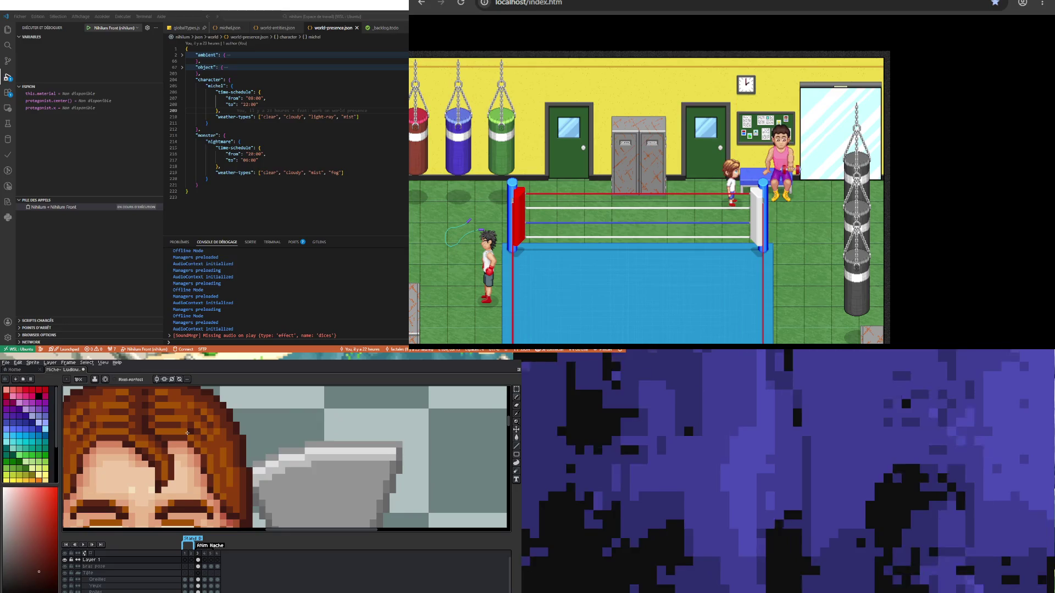
scroll(187, 432, down, 2)
scroll(111, 456, up, 3)
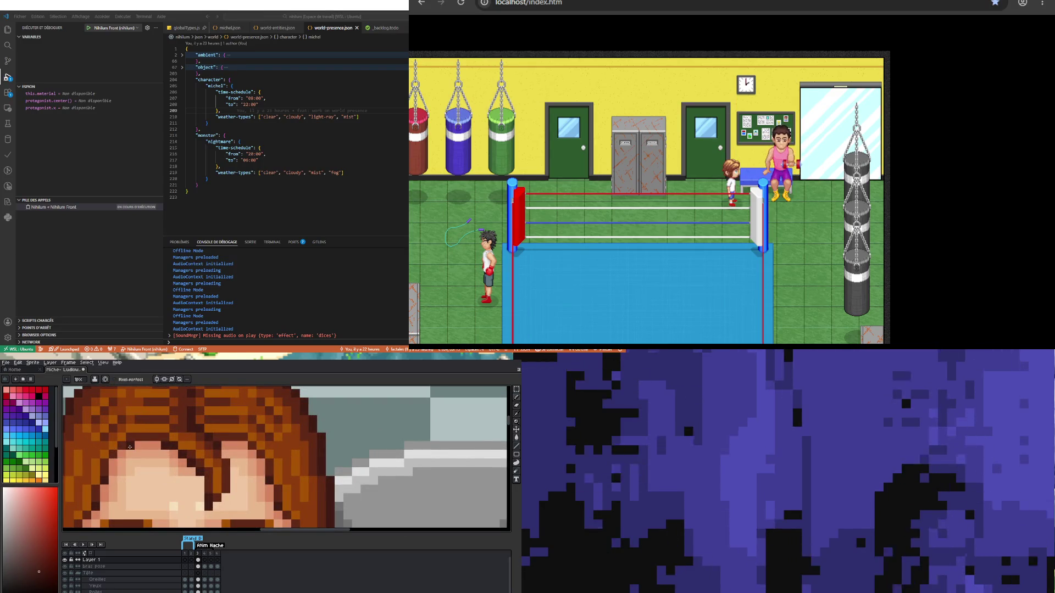
scroll(153, 436, down, 3)
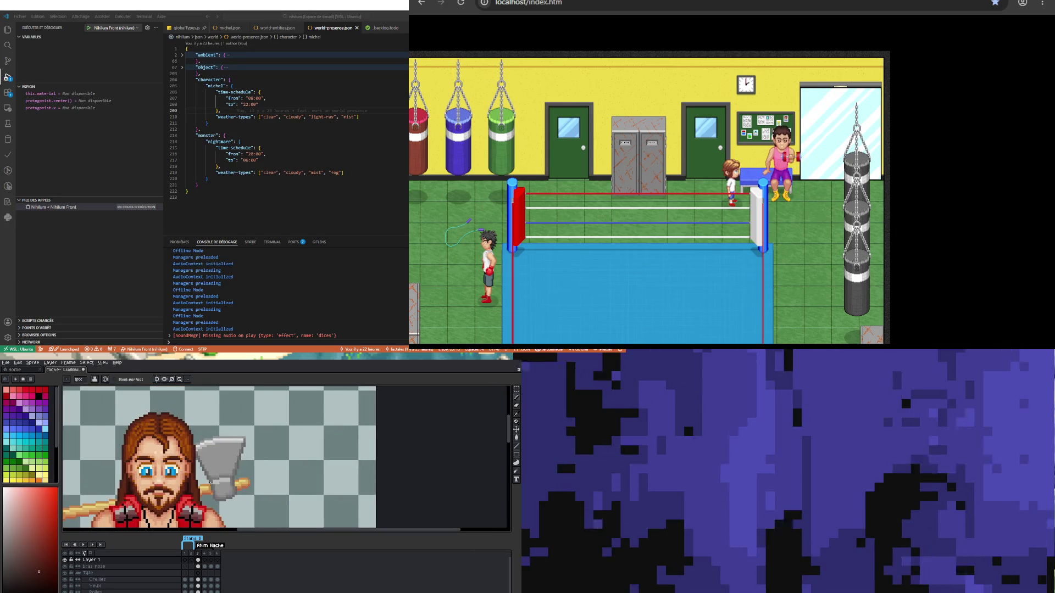
scroll(165, 424, up, 3)
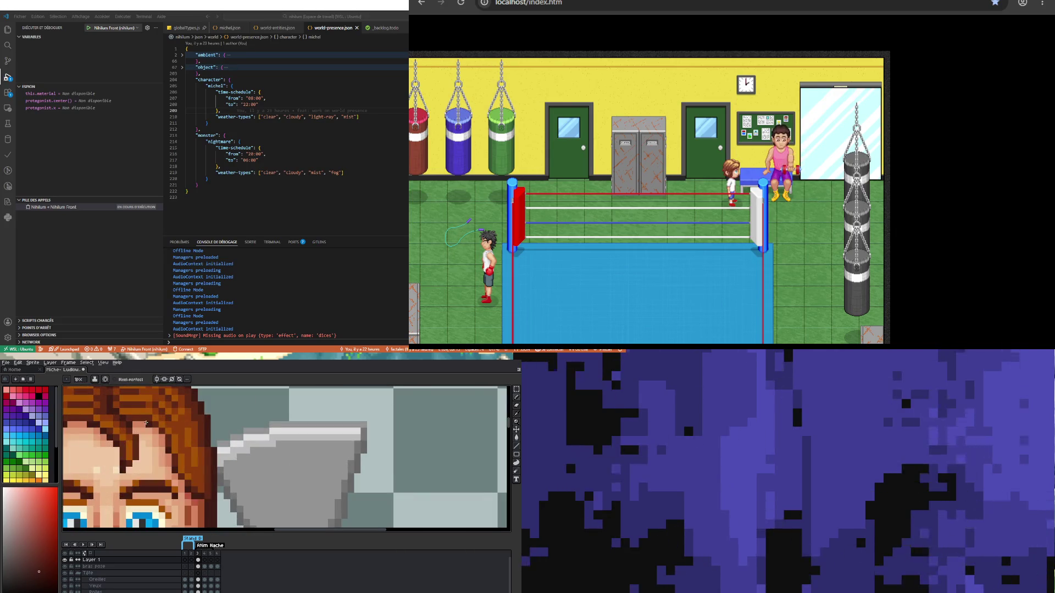
scroll(163, 435, down, 3)
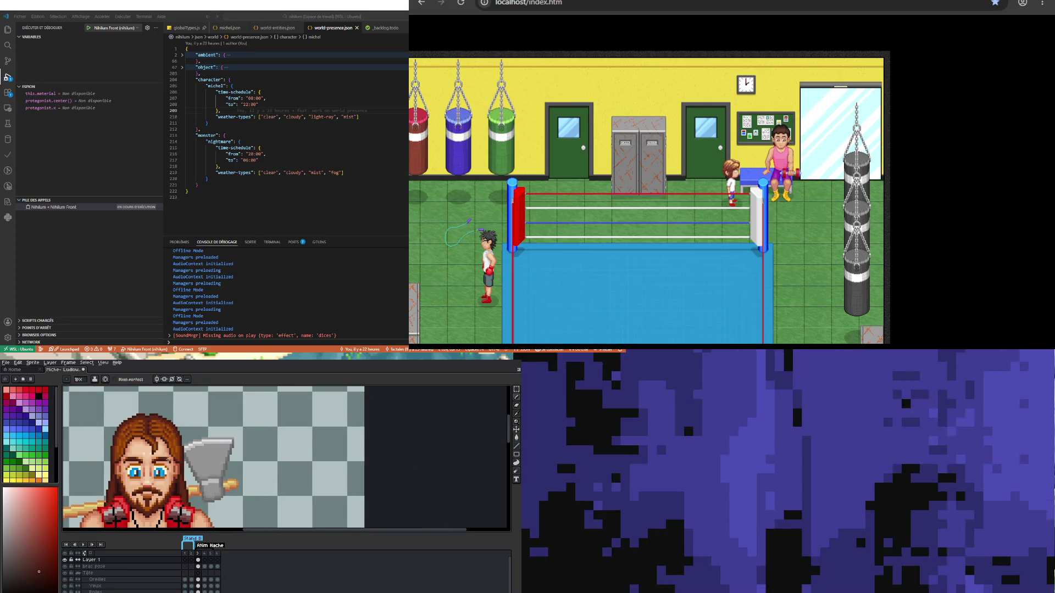
scroll(142, 430, up, 3)
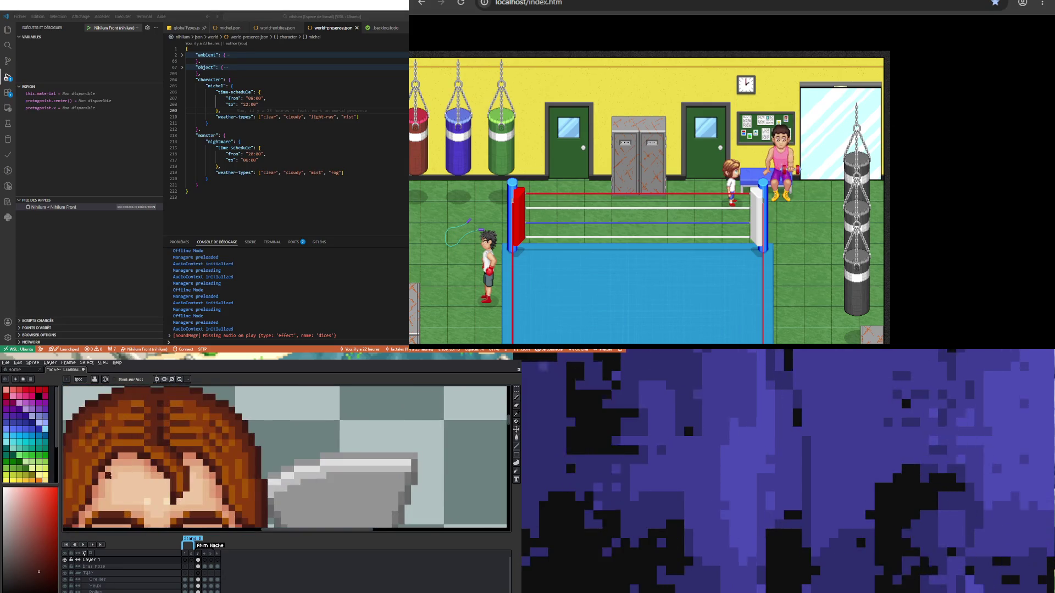
scroll(107, 475, up, 2)
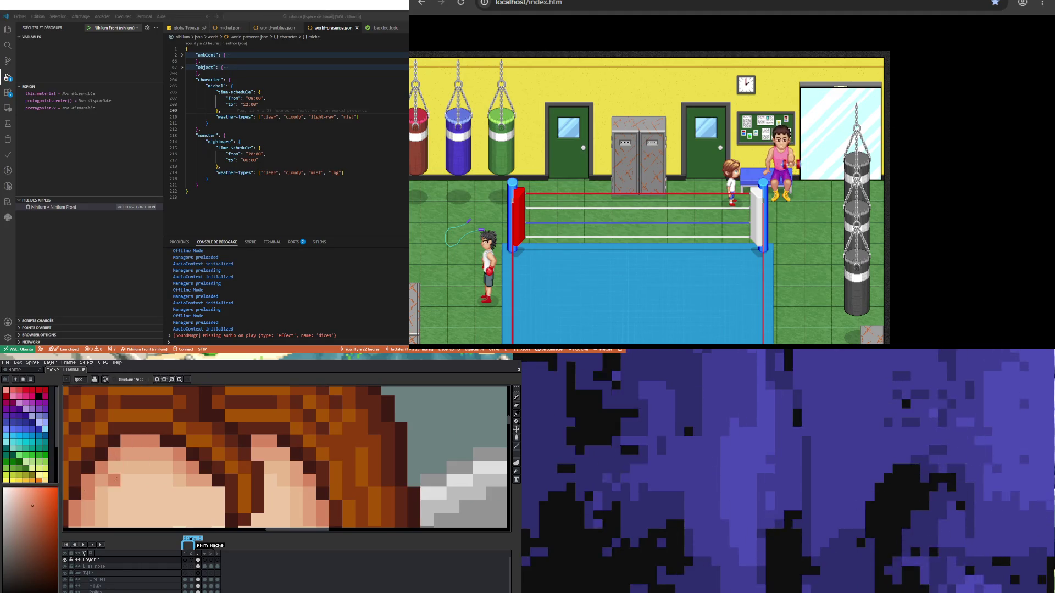
key(i)
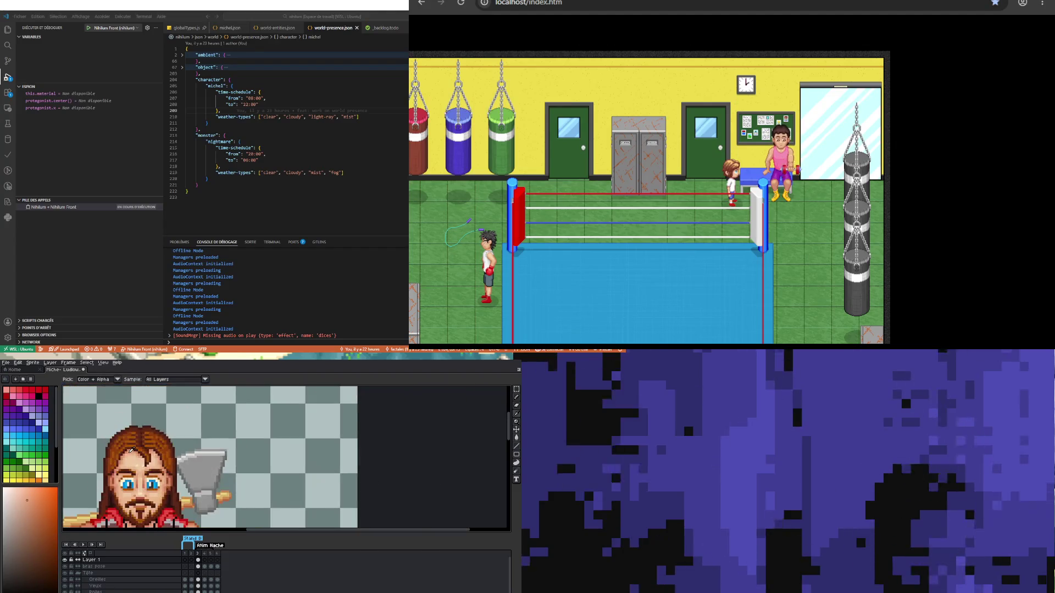
scroll(118, 473, down, 5)
scroll(115, 466, up, 4)
key(b)
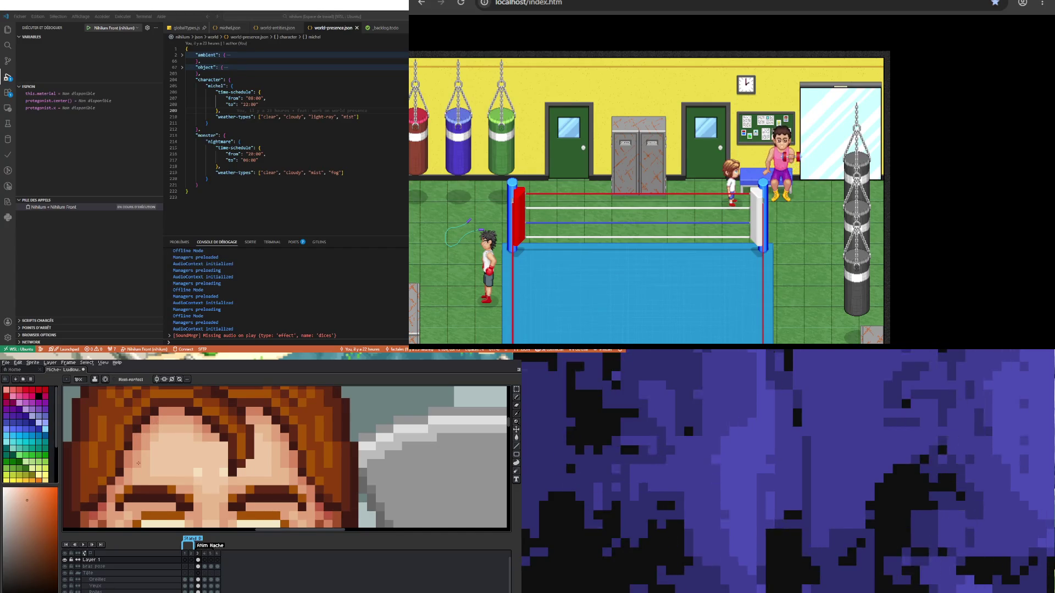
Step: Sample another hair colour and keep repainting pixels around the parting and forehead
scroll(135, 466, down, 4)
scroll(192, 467, up, 3)
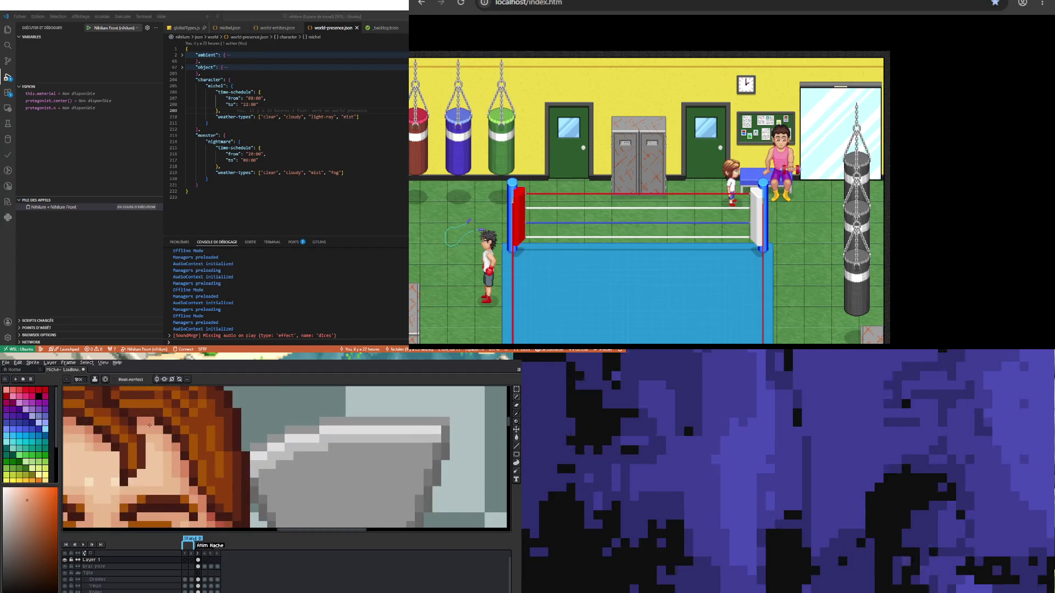
key(i)
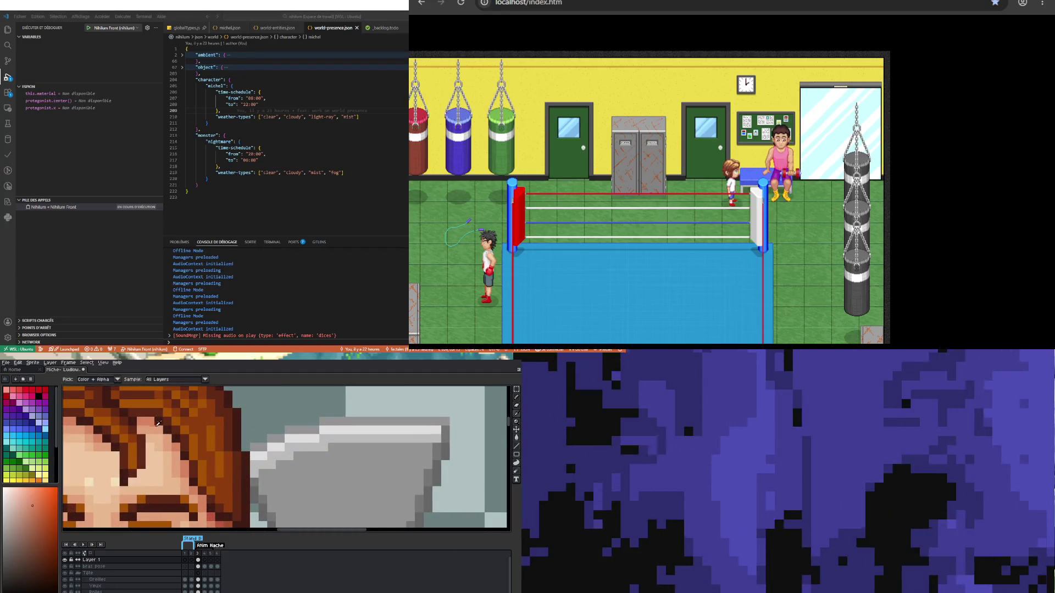
key(b)
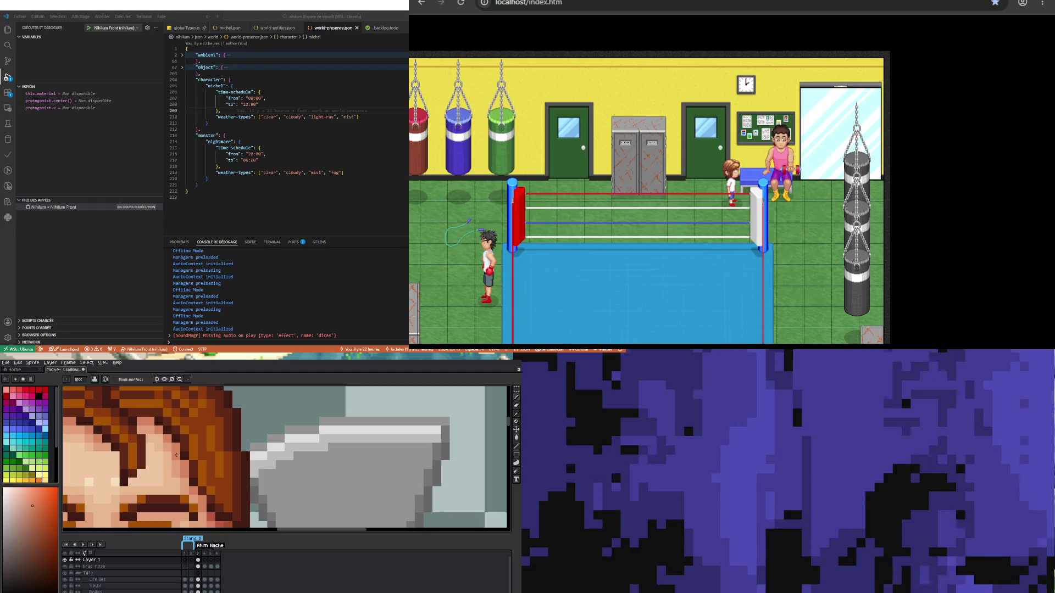
scroll(177, 455, down, 3)
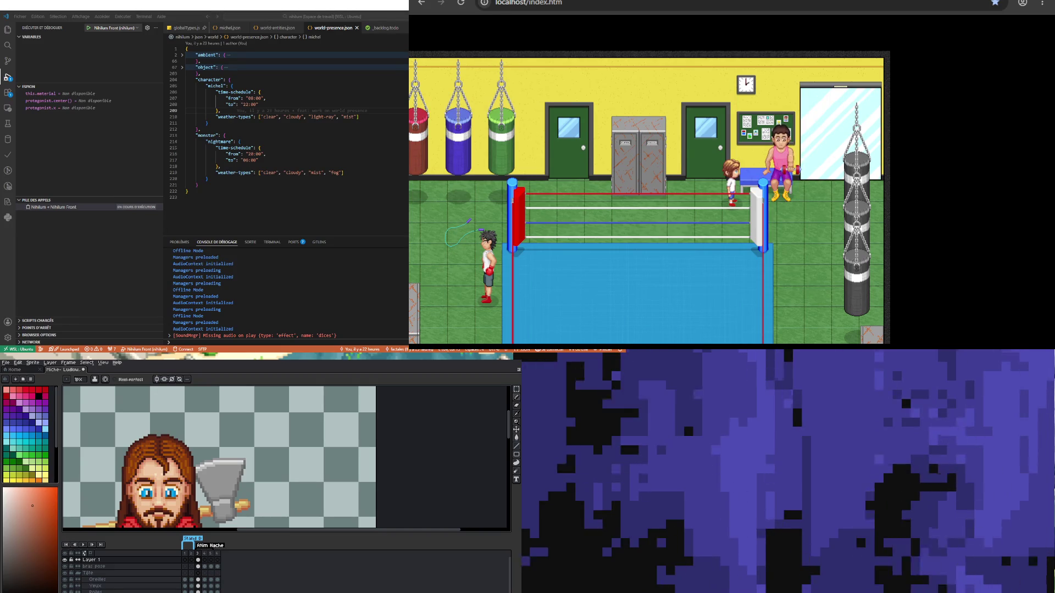
scroll(139, 447, up, 1)
scroll(181, 479, up, 2)
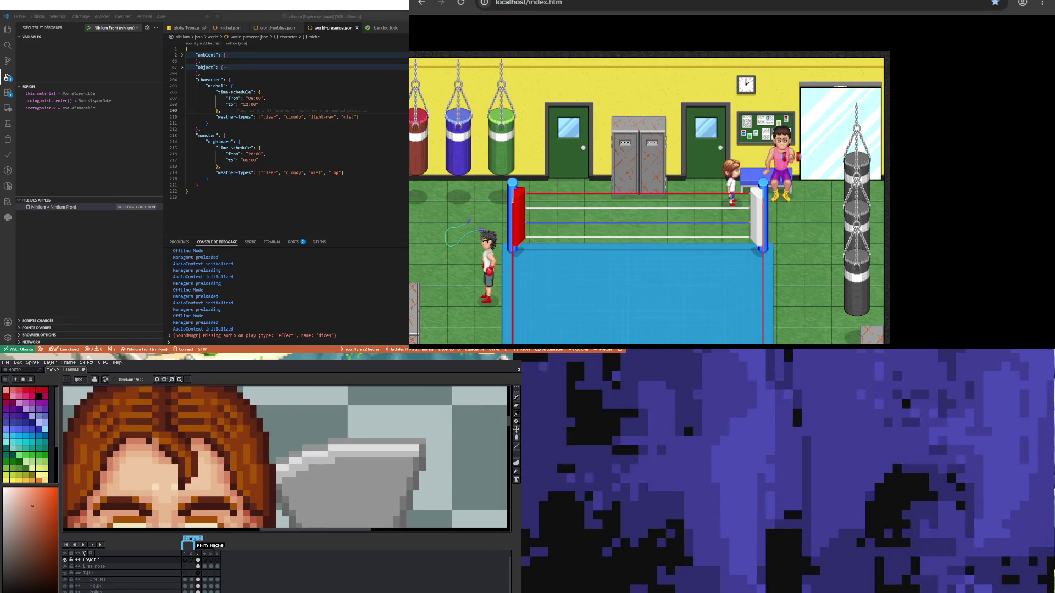
scroll(149, 445, up, 1)
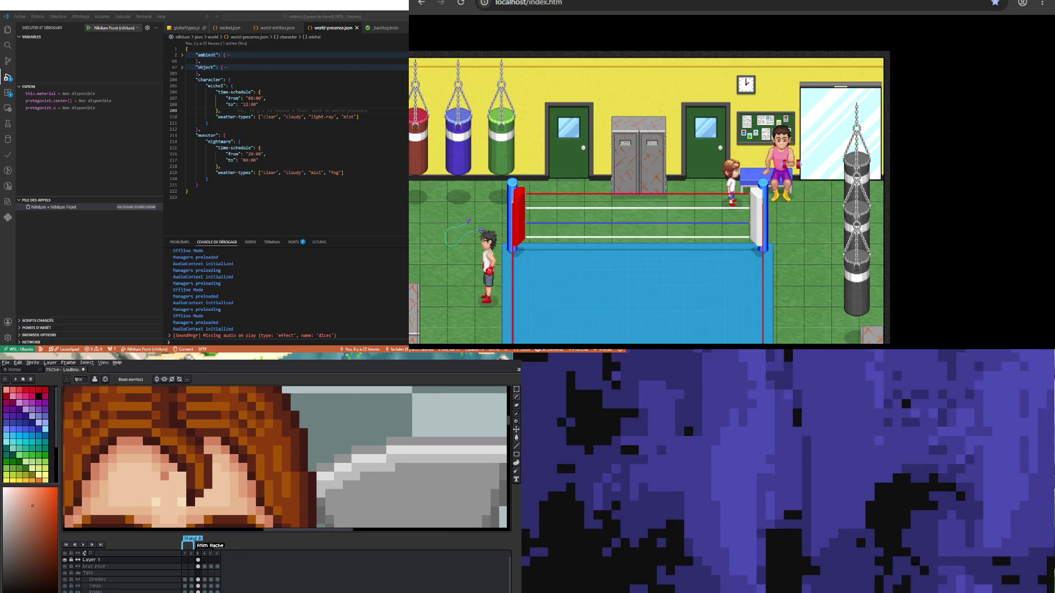
scroll(149, 445, down, 4)
scroll(148, 445, up, 2)
scroll(148, 445, down, 3)
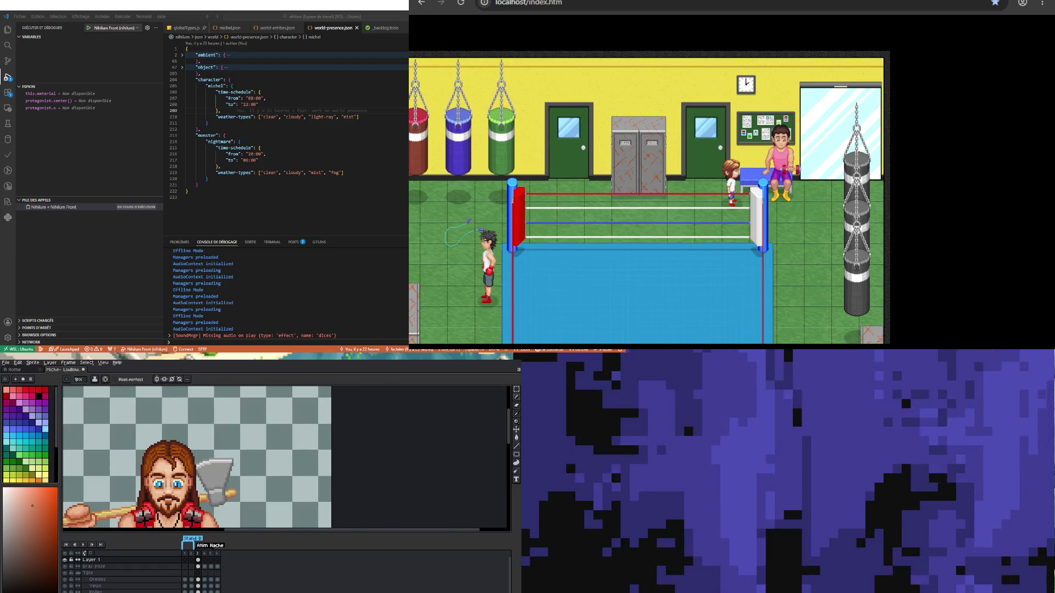
scroll(170, 470, down, 3)
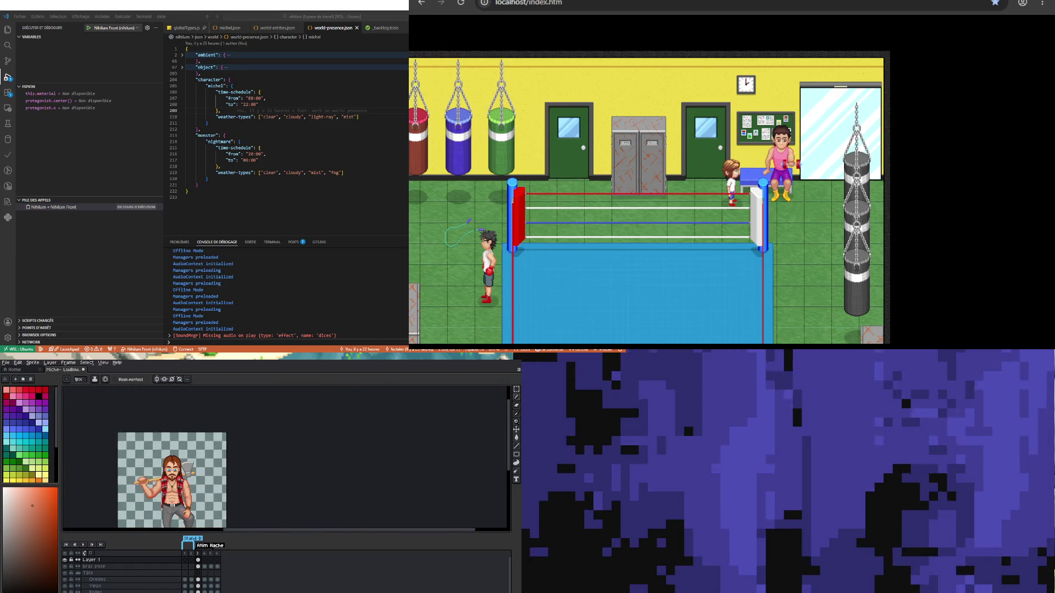
Step: Sample the dark hair colour and draw dark pixels along the hair parting
scroll(173, 461, up, 3)
scroll(160, 461, up, 2)
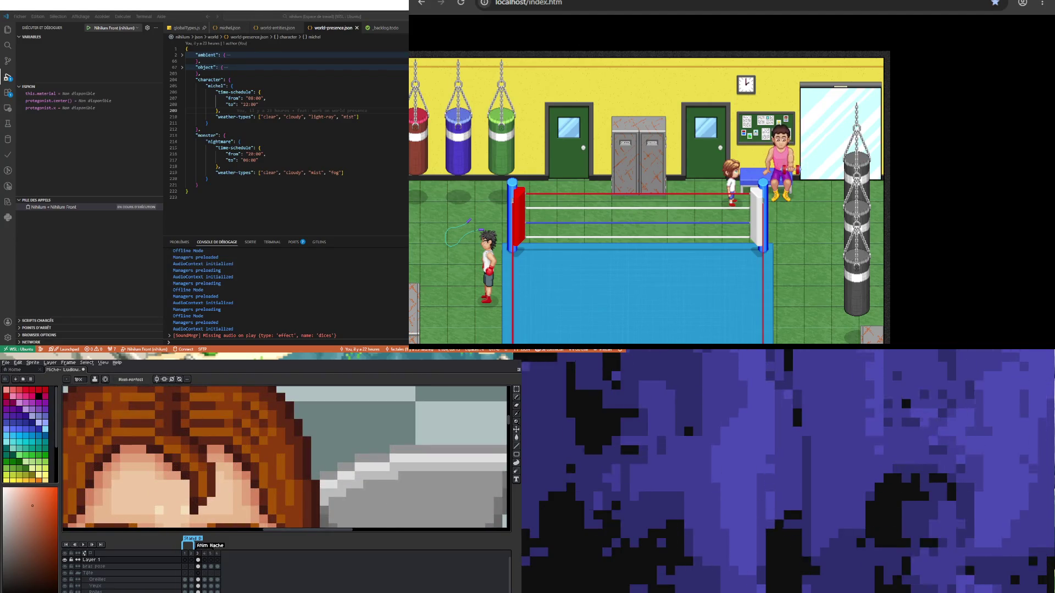
key(i)
click(153, 447)
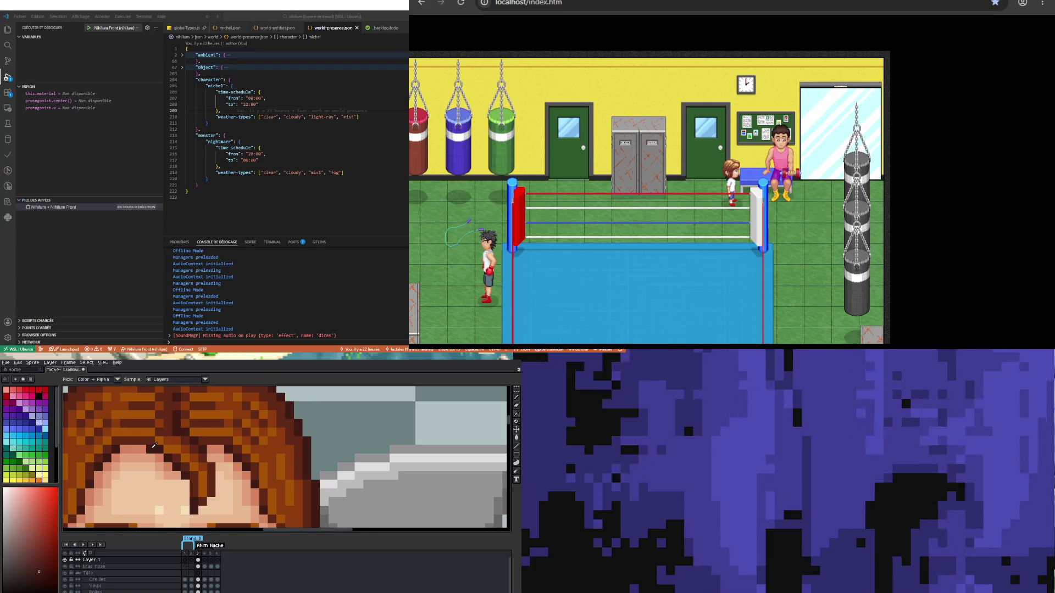
key(b)
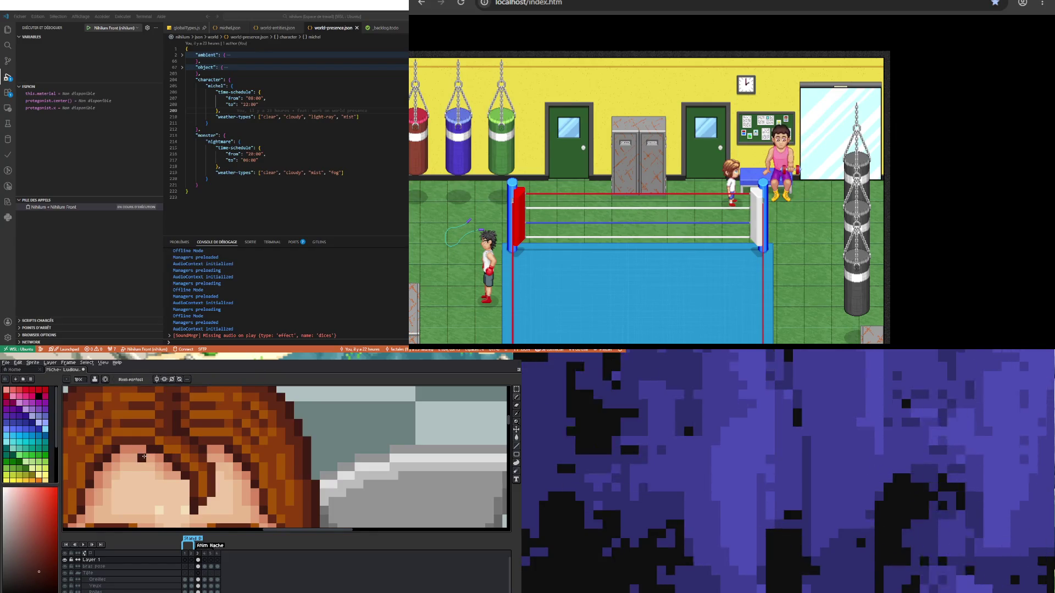
mouse_move(149, 448)
mouse_down()
mouse_move(148, 495)
mouse_move(170, 464)
mouse_up()
Step: Sample the orange-brown hair colour, then switch to a darker red-brown
scroll(171, 464, down, 3)
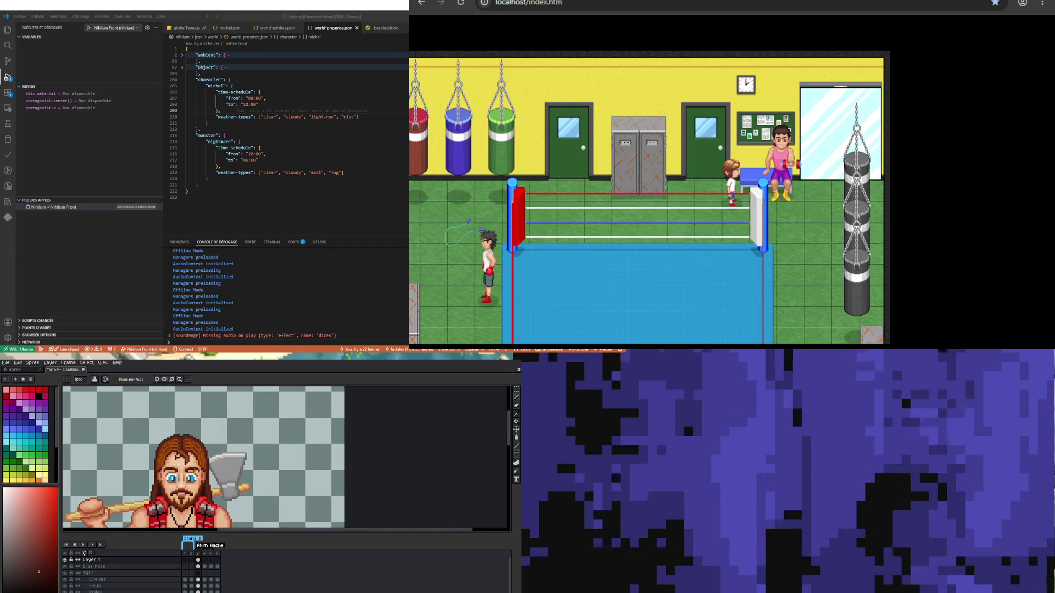
scroll(146, 449, up, 3)
key(i)
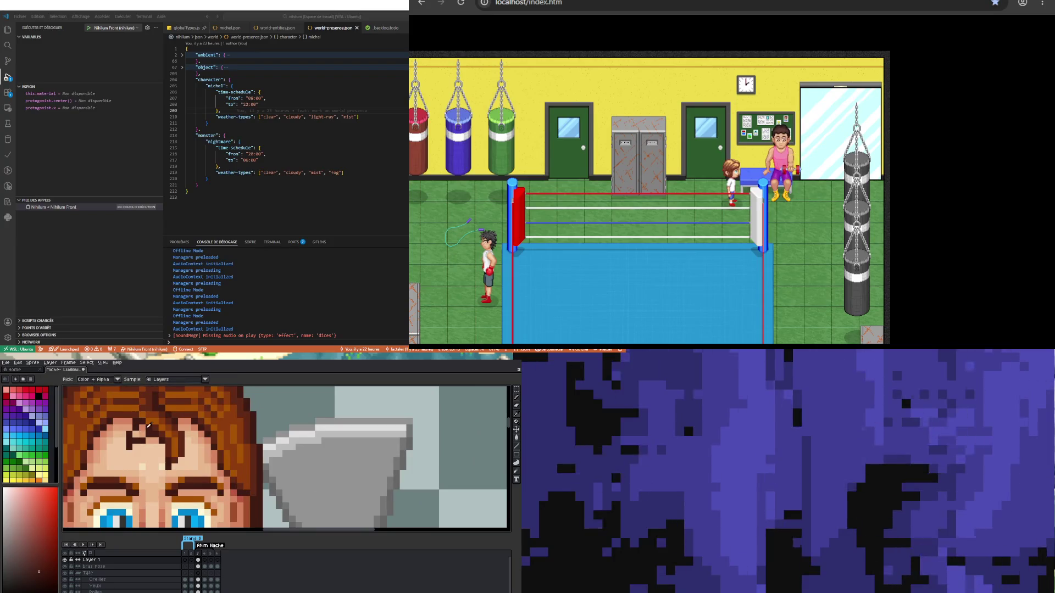
click(153, 416)
key(b)
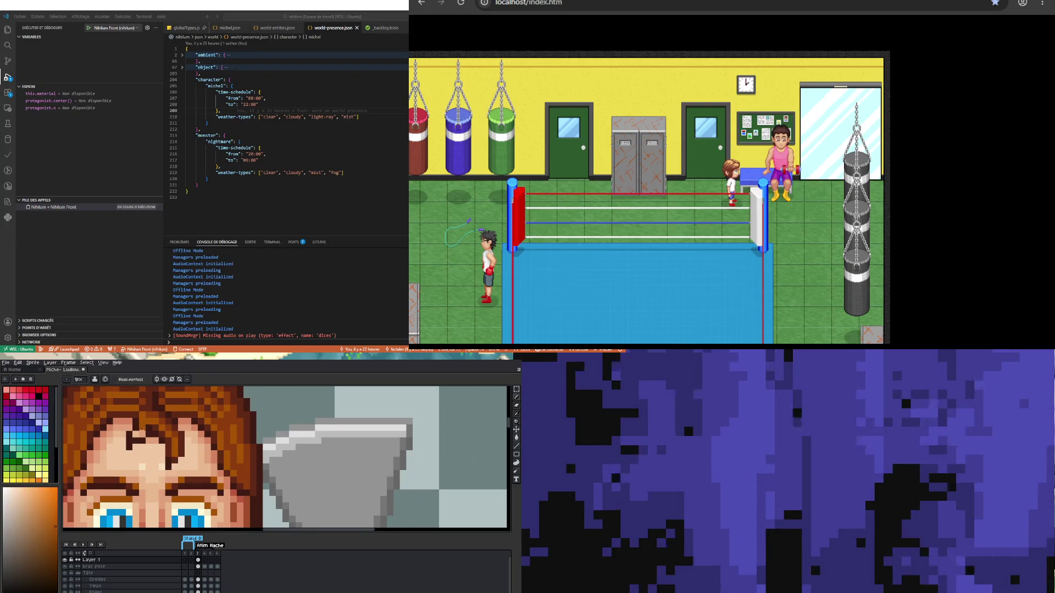
scroll(139, 433, down, 3)
scroll(153, 436, up, 3)
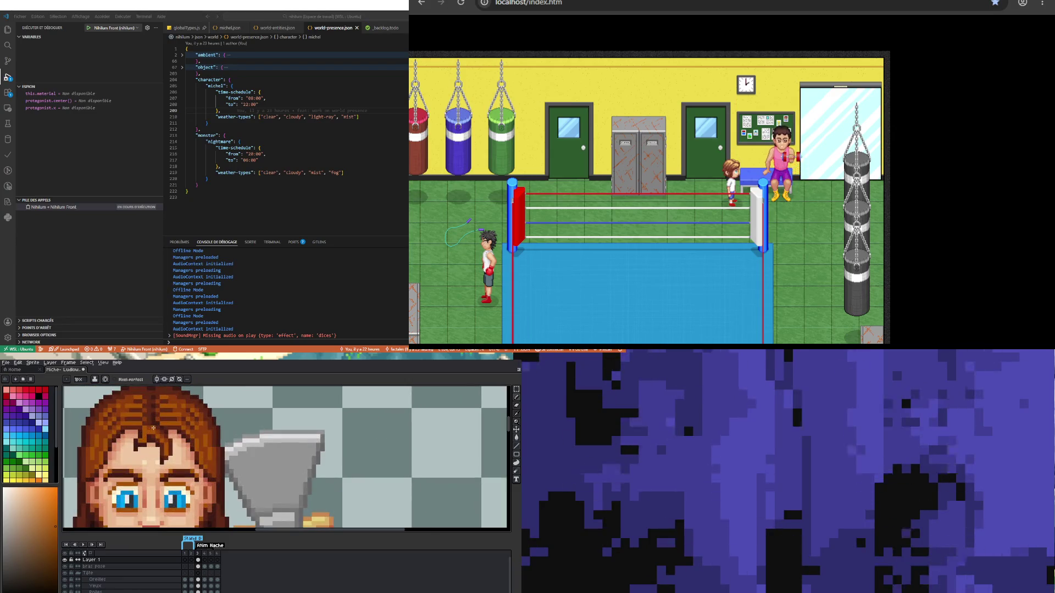
alt+click(144, 427)
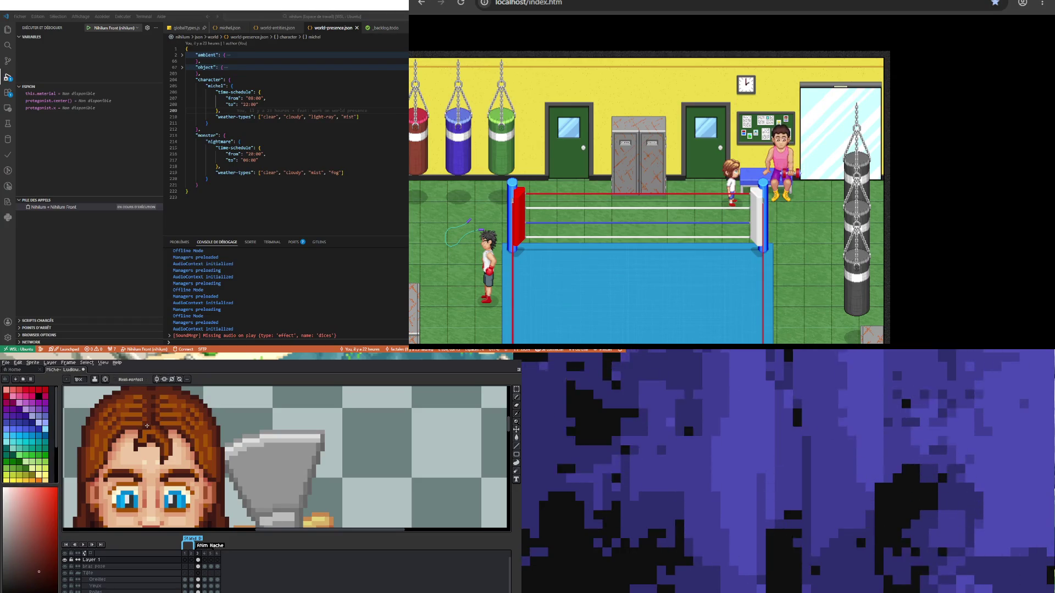
scroll(148, 423, down, 3)
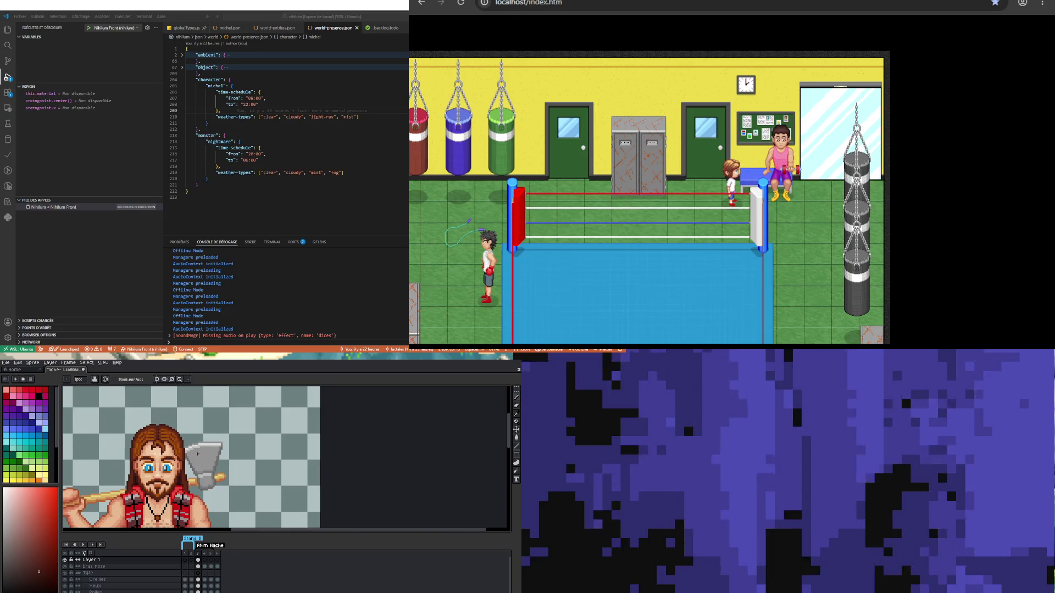
scroll(180, 450, down, 2)
scroll(180, 450, up, 5)
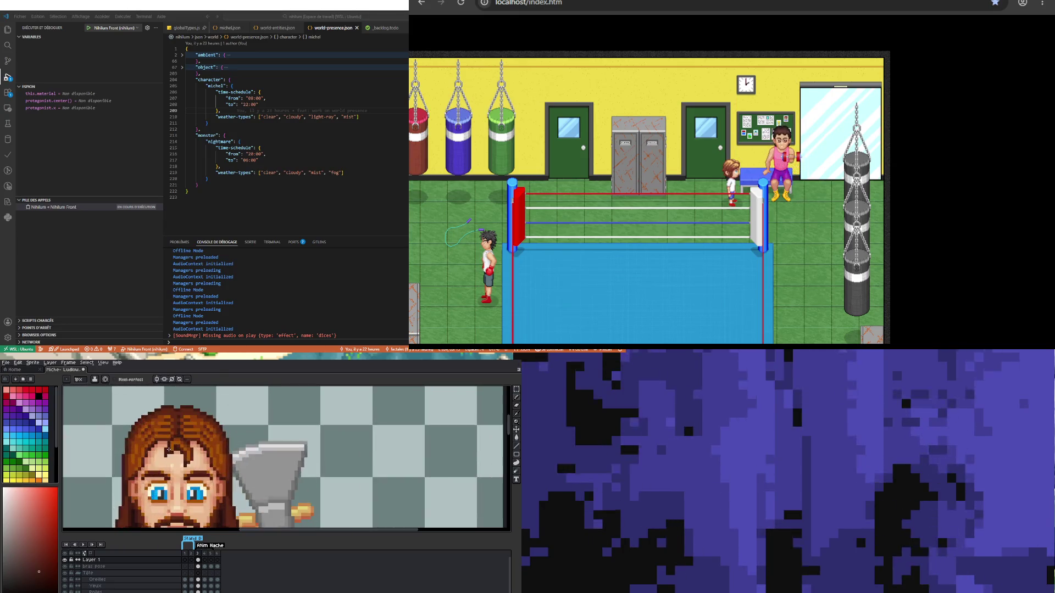
Step: Outline the brow area with the Polygonal Lasso twice, clearing each selection afterwards
click(516, 405)
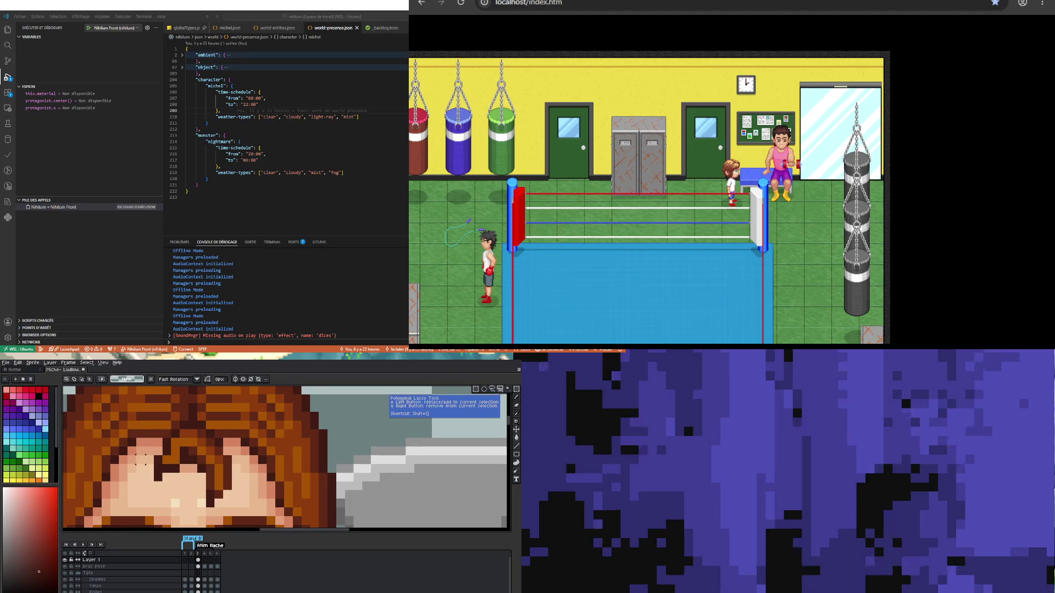
click(143, 438)
click(189, 437)
click(189, 473)
double_click(143, 473)
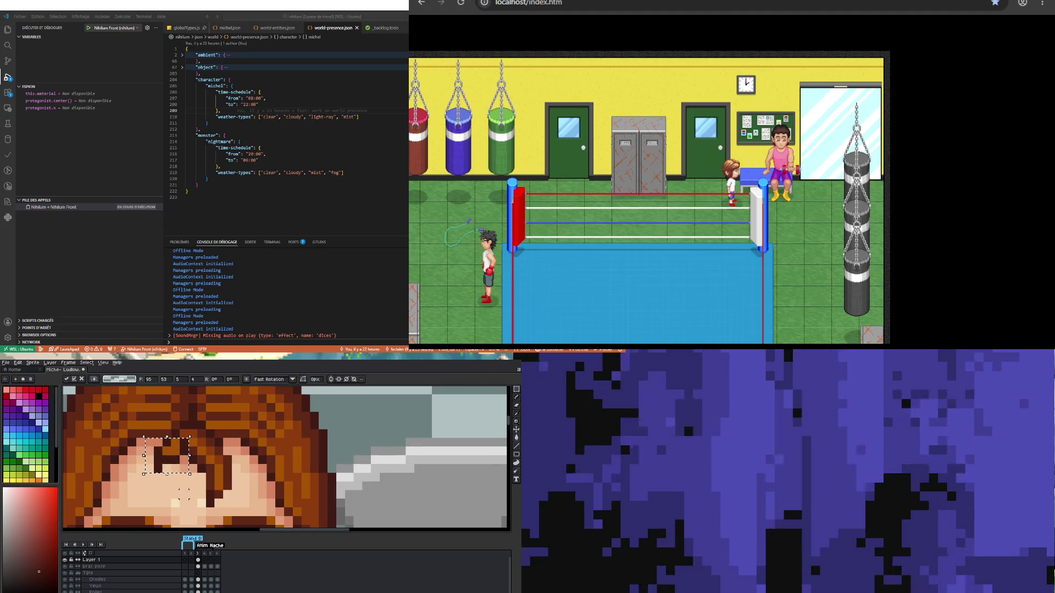
key(ctrl+d)
scroll(183, 476, down, 3)
scroll(184, 468, up, 2)
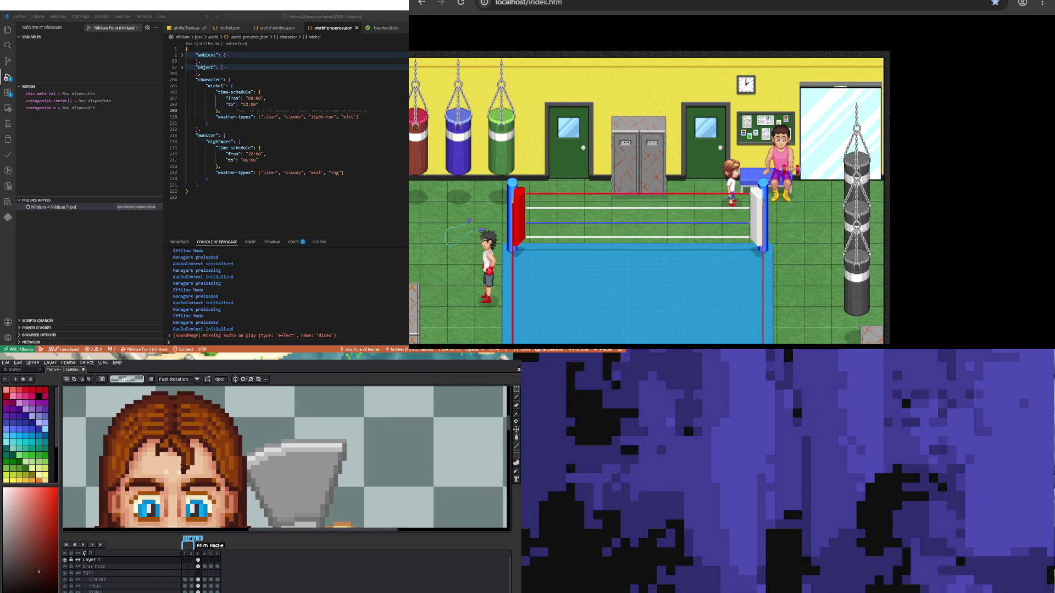
double_click(206, 471)
key(ctrl+d)
Step: Eyedrop the dark brown and place one pixel on the forehead under the parting
scroll(190, 459, down, 3)
scroll(189, 459, down, 1)
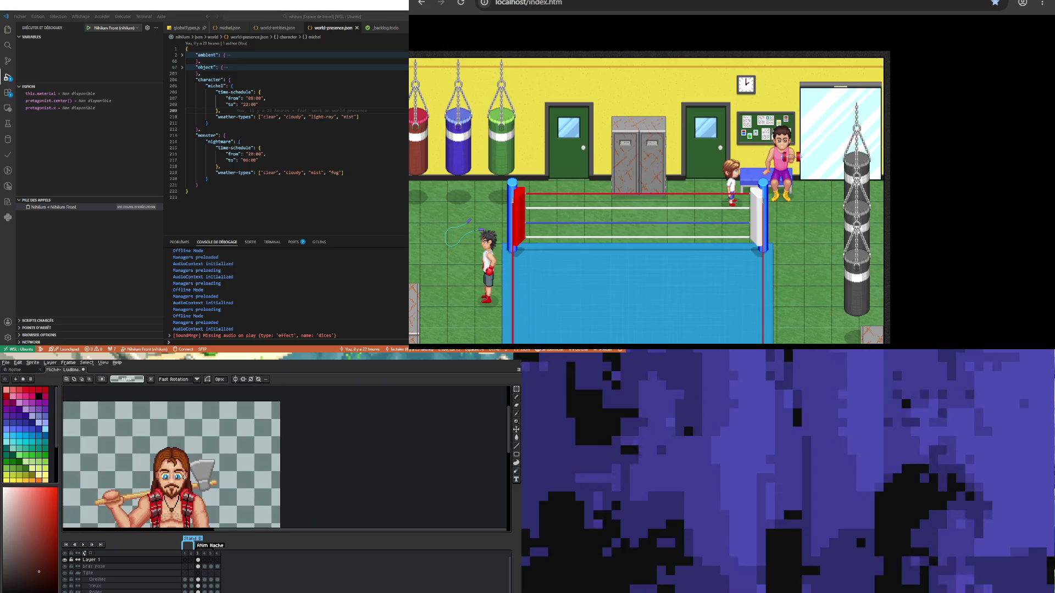
scroll(178, 469, up, 3)
scroll(165, 474, up, 1)
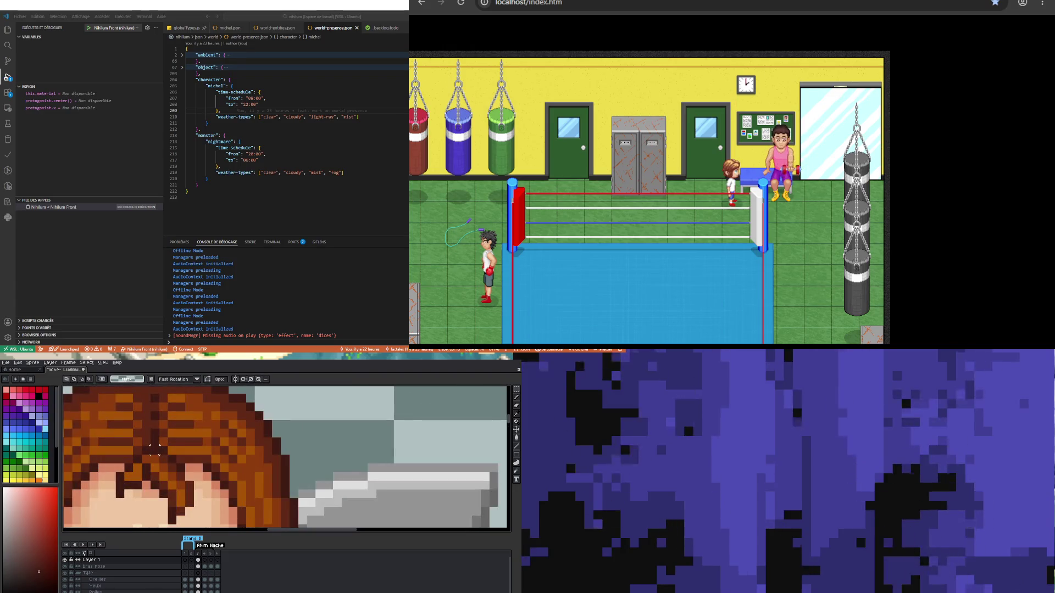
key(i)
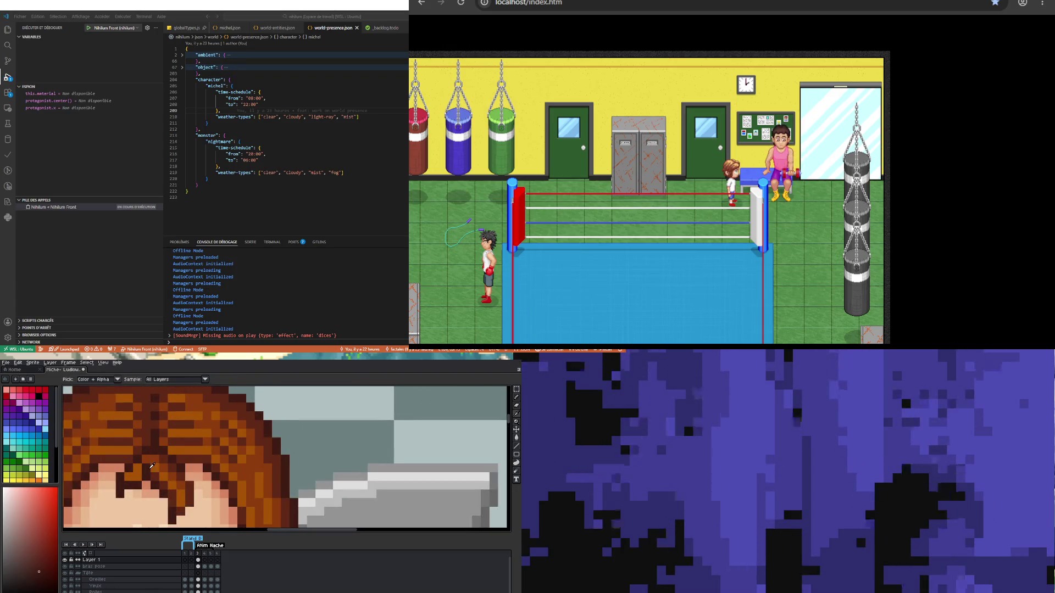
key(b)
scroll(150, 456, down, 2)
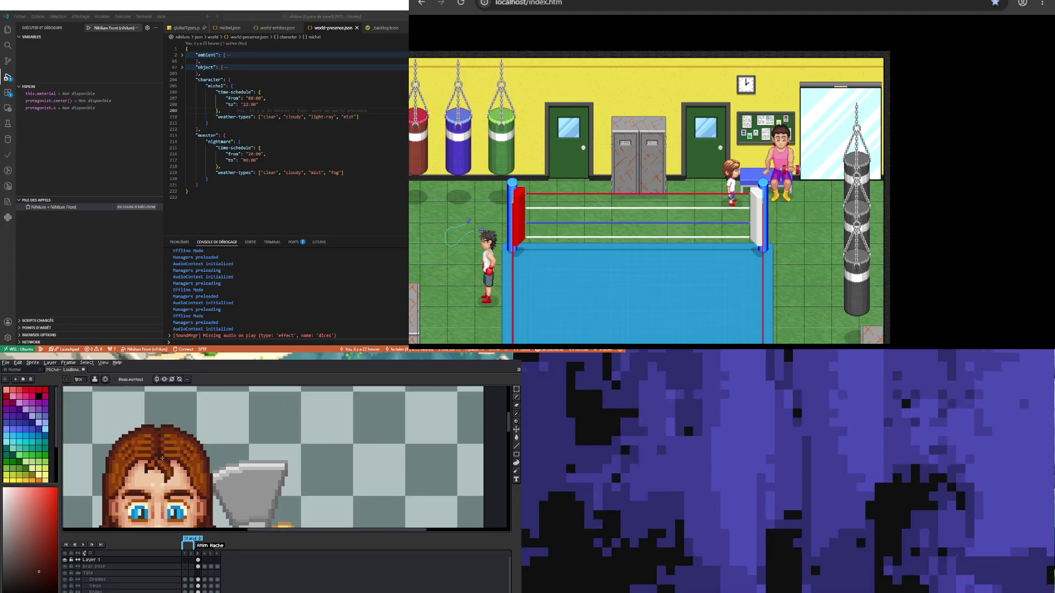
scroll(165, 482, up, 2)
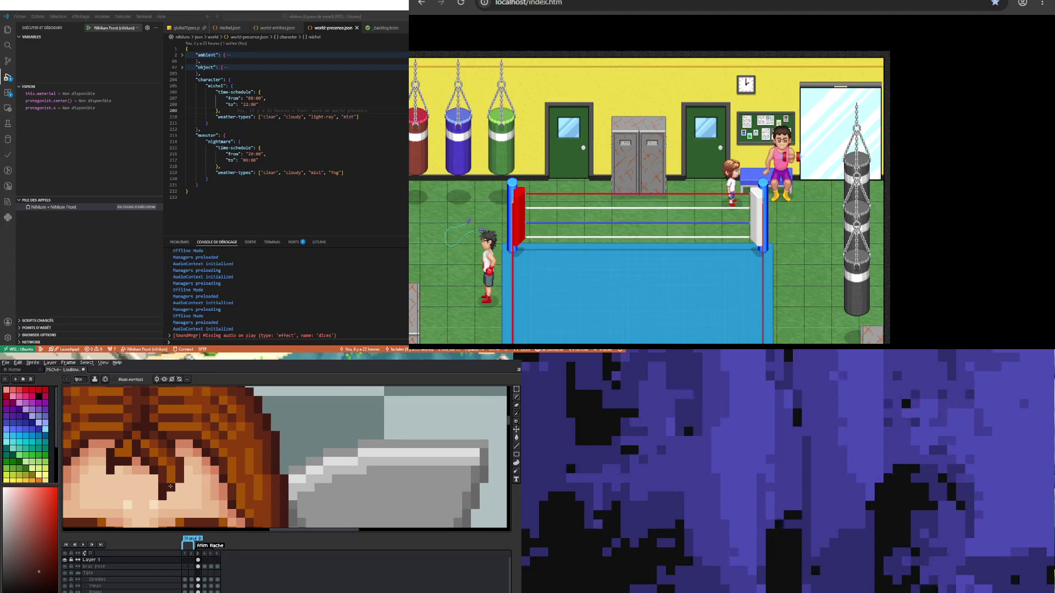
click(137, 496)
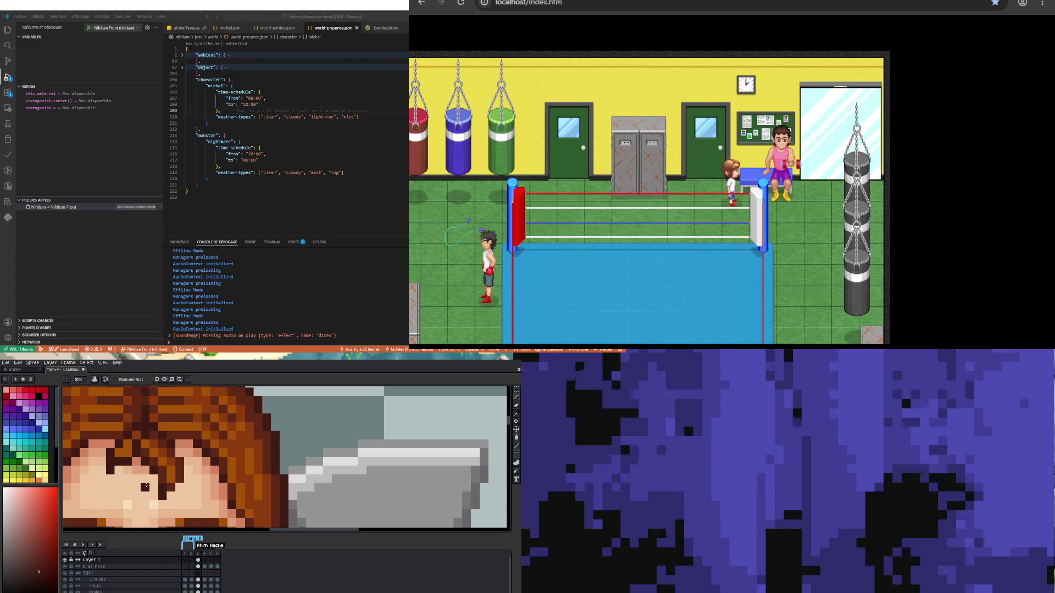
Step: Draw a dark brown line down the hair's left edge
scroll(147, 479, down, 3)
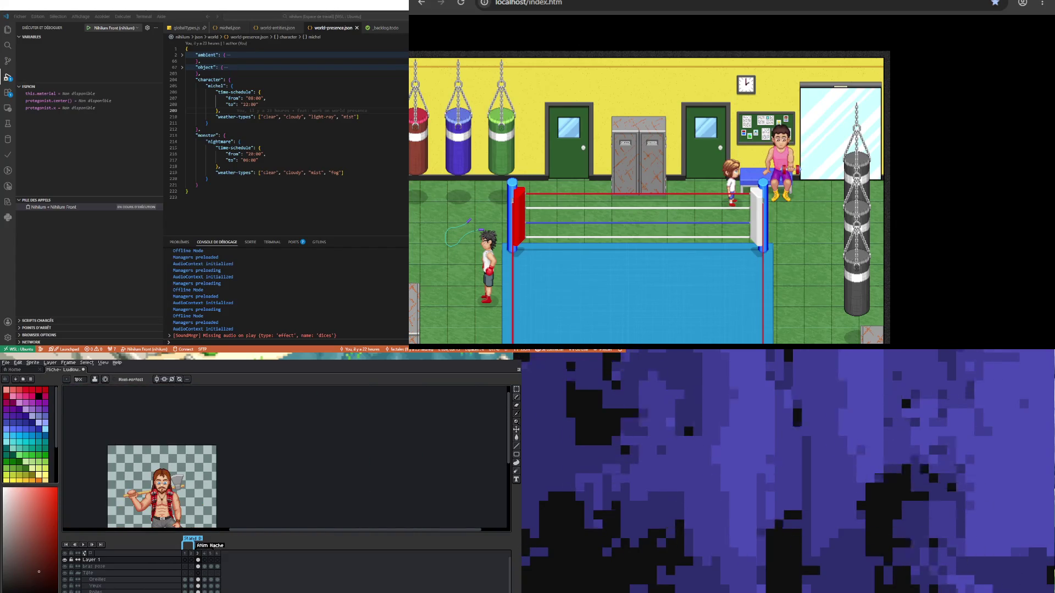
scroll(164, 474, up, 2)
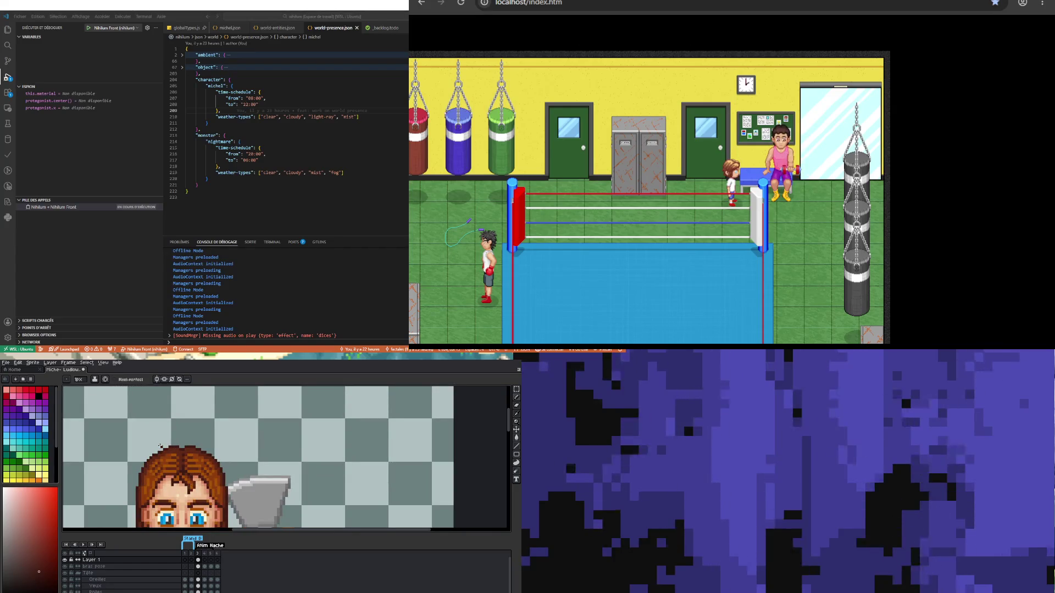
scroll(158, 453, down, 2)
scroll(150, 478, up, 3)
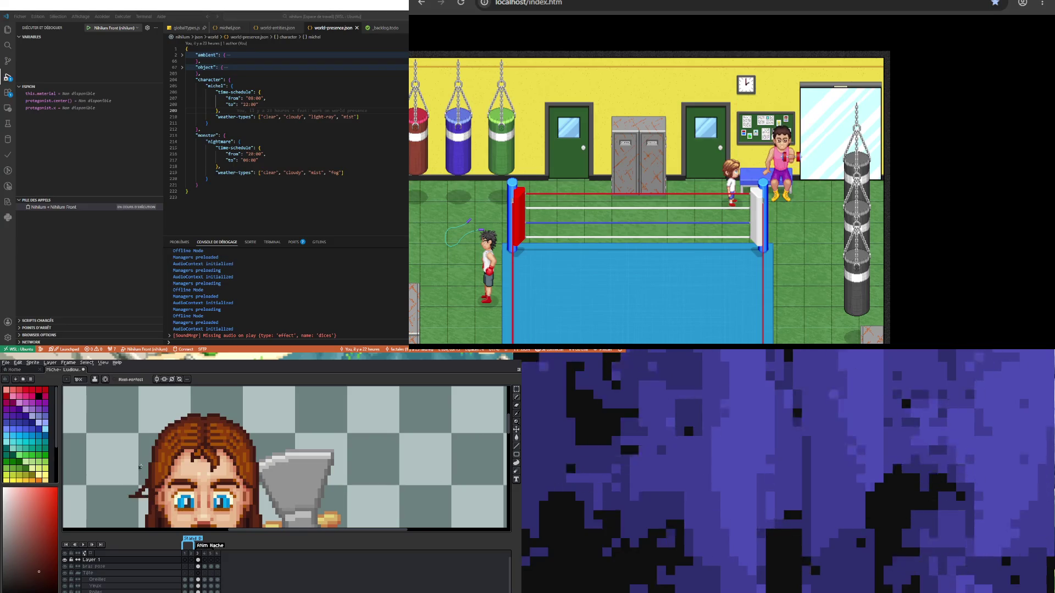
scroll(150, 478, down, 2)
scroll(147, 449, up, 1)
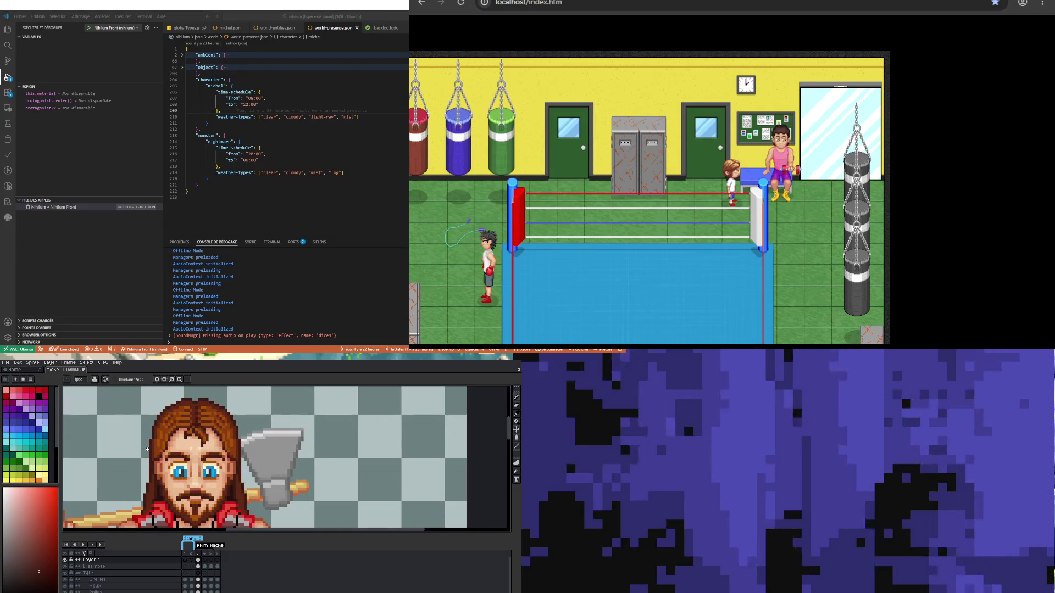
drag(147, 458, 144, 490)
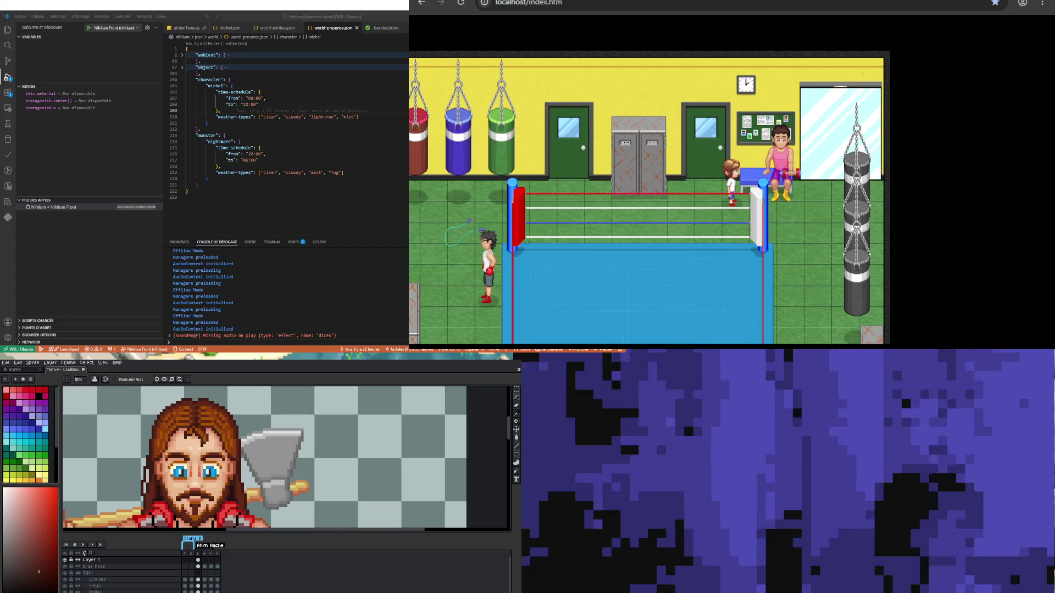
Step: Undo the dark line and redraw it further down the hair's left edge
key(ctrl+z)
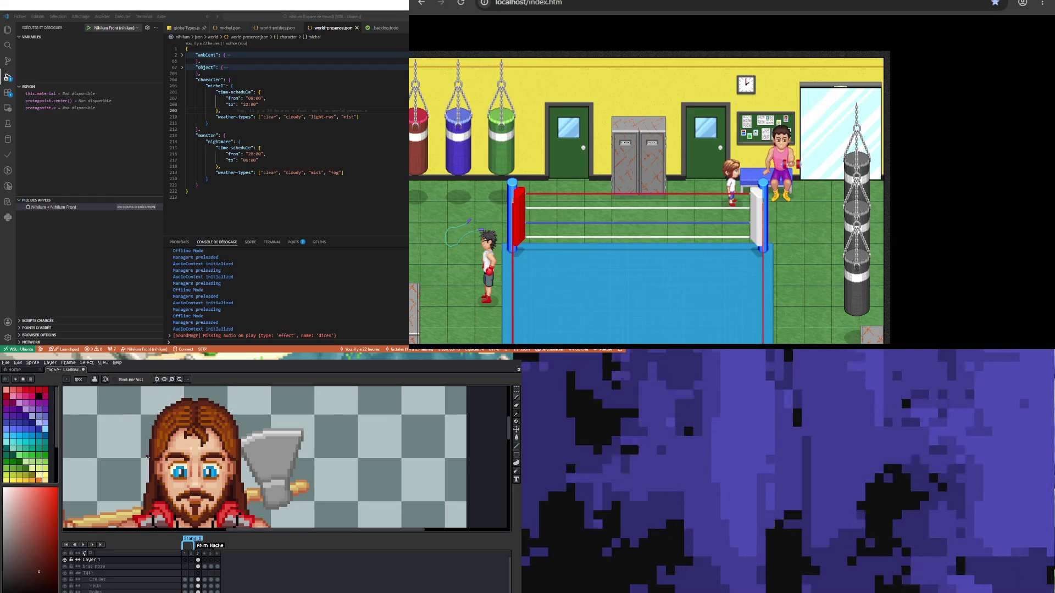
drag(148, 451, 136, 508)
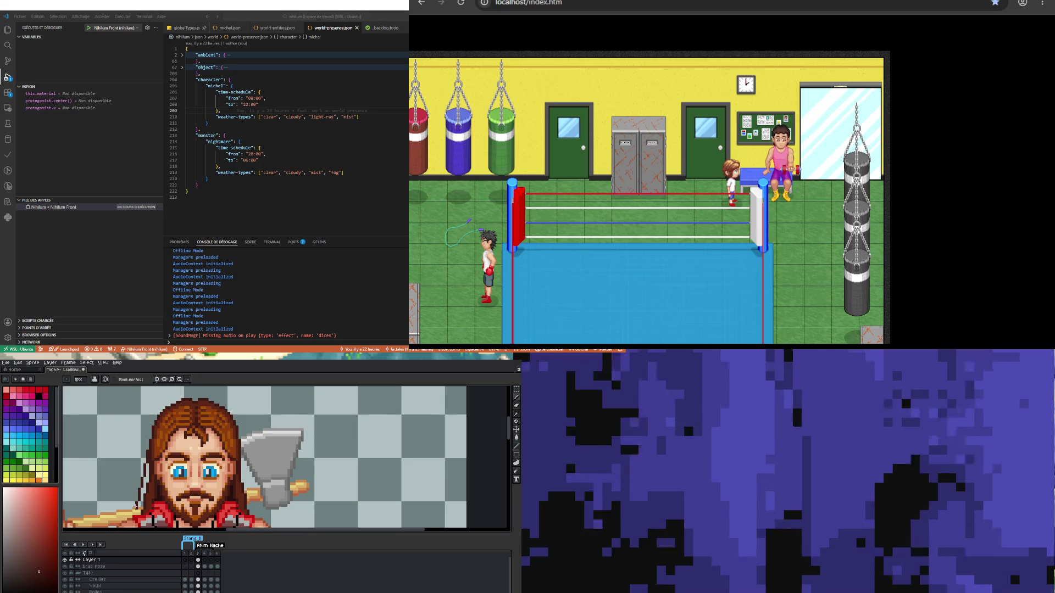
scroll(135, 504, down, 3)
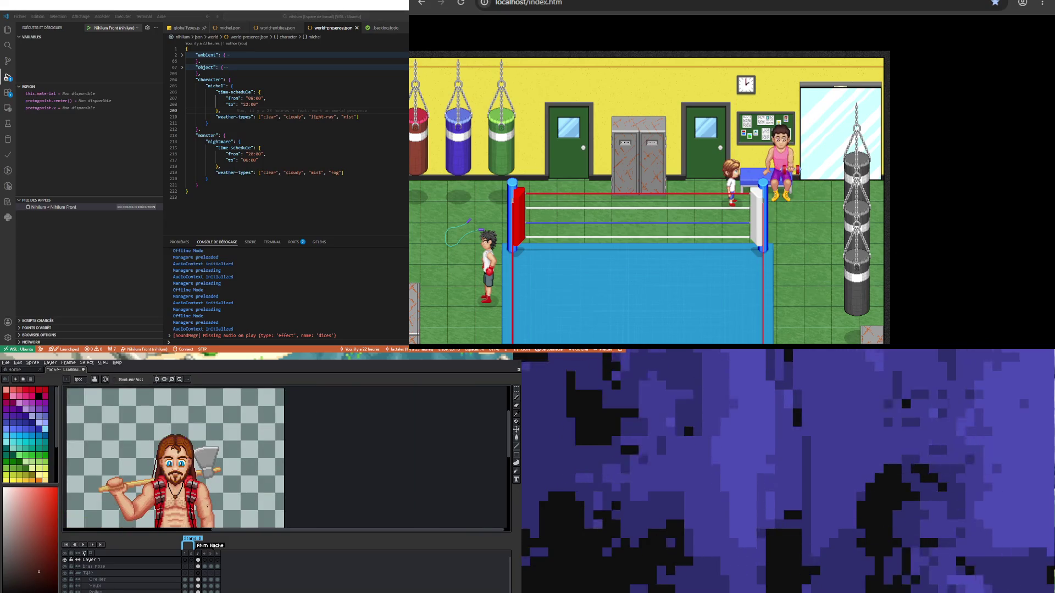
scroll(164, 452, up, 3)
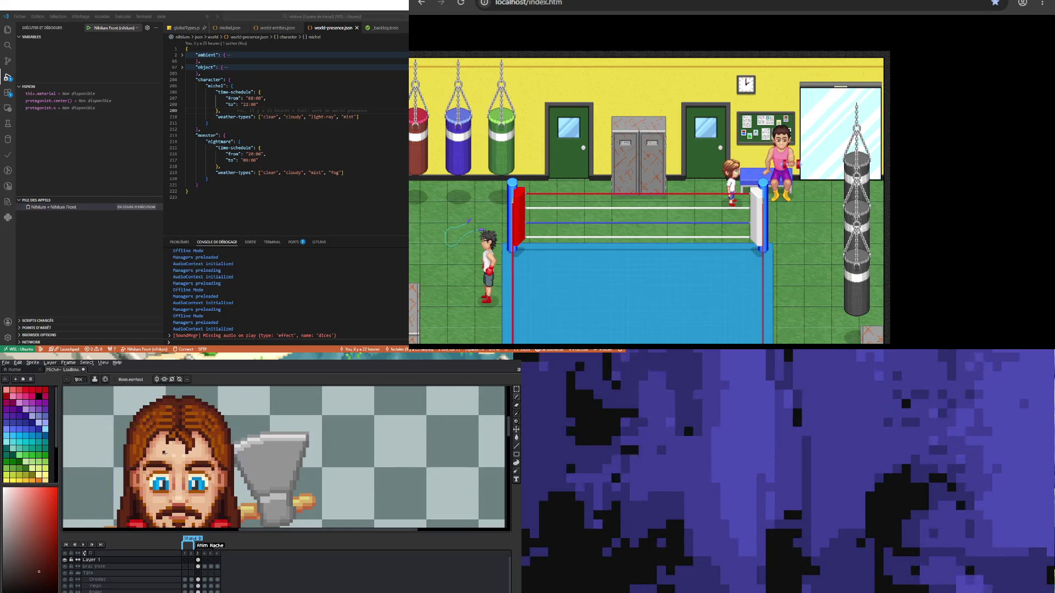
scroll(163, 454, up, 2)
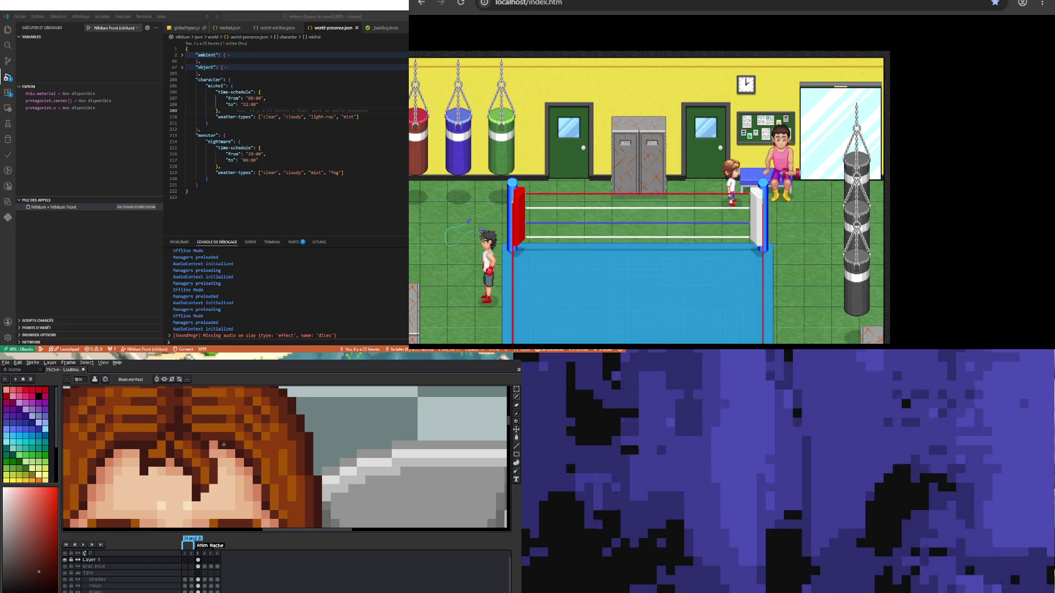
scroll(214, 445, down, 3)
scroll(185, 441, up, 3)
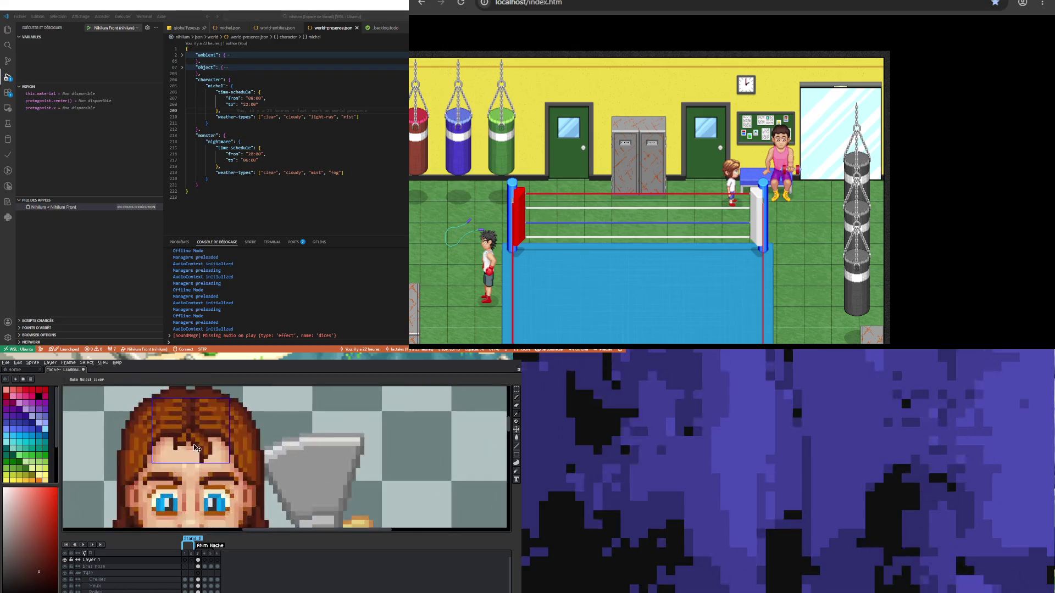
Step: Inspect the parting pixels at several zoom levels with the Pencil, then switch to moving layer content
key(b)
scroll(165, 431, up, 2)
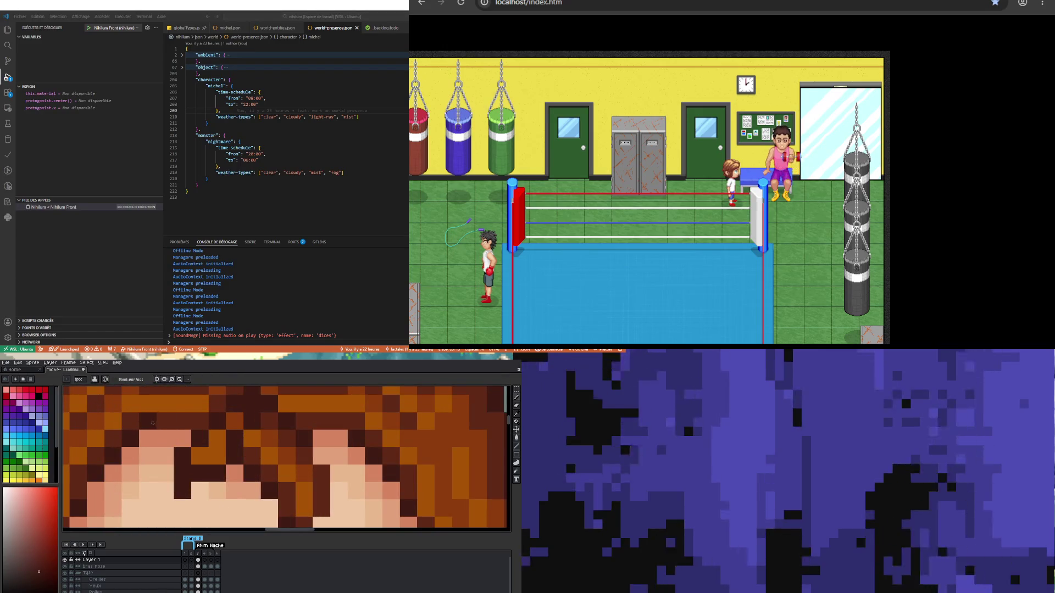
scroll(183, 441, down, 3)
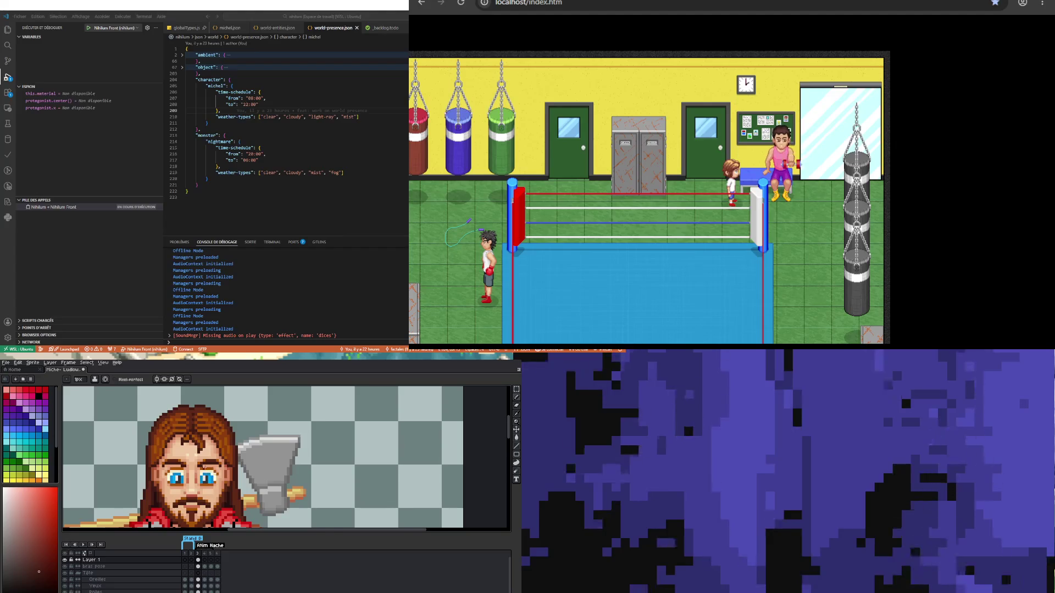
scroll(207, 433, up, 3)
scroll(223, 442, down, 3)
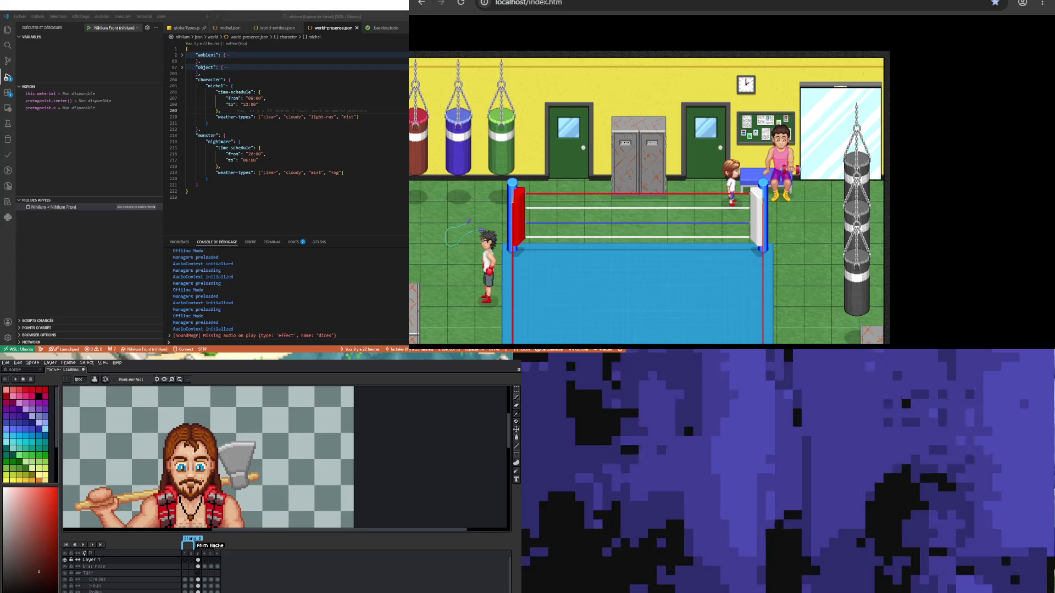
scroll(179, 449, up, 4)
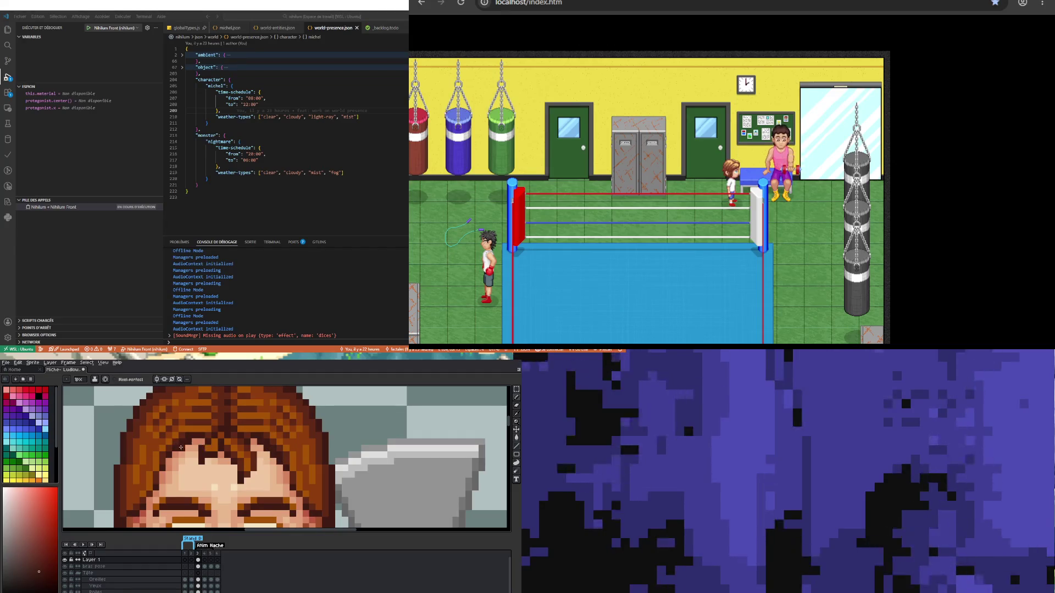
scroll(190, 422, down, 2)
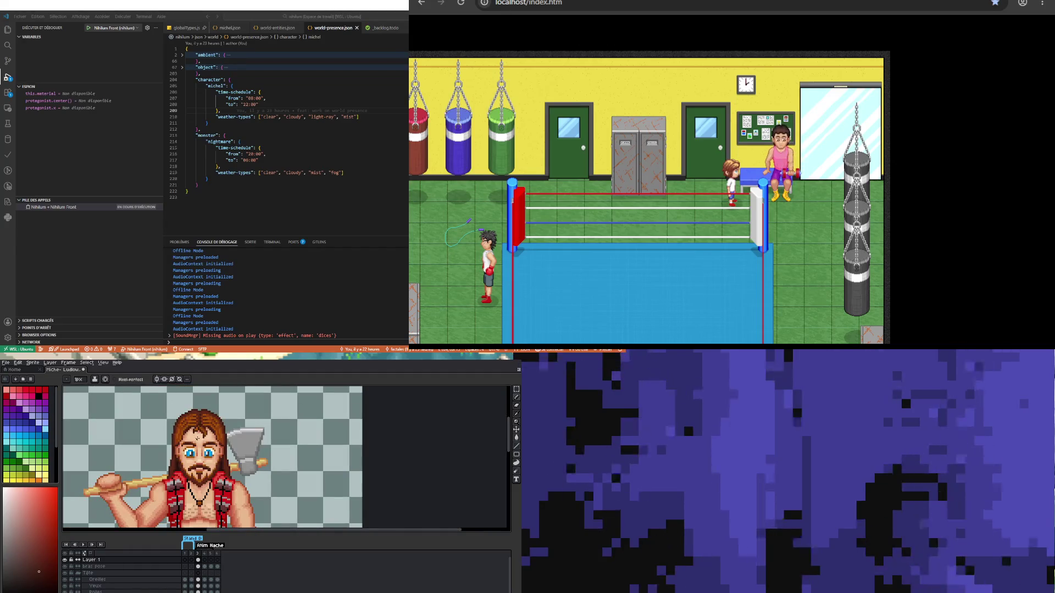
key(ctrl)
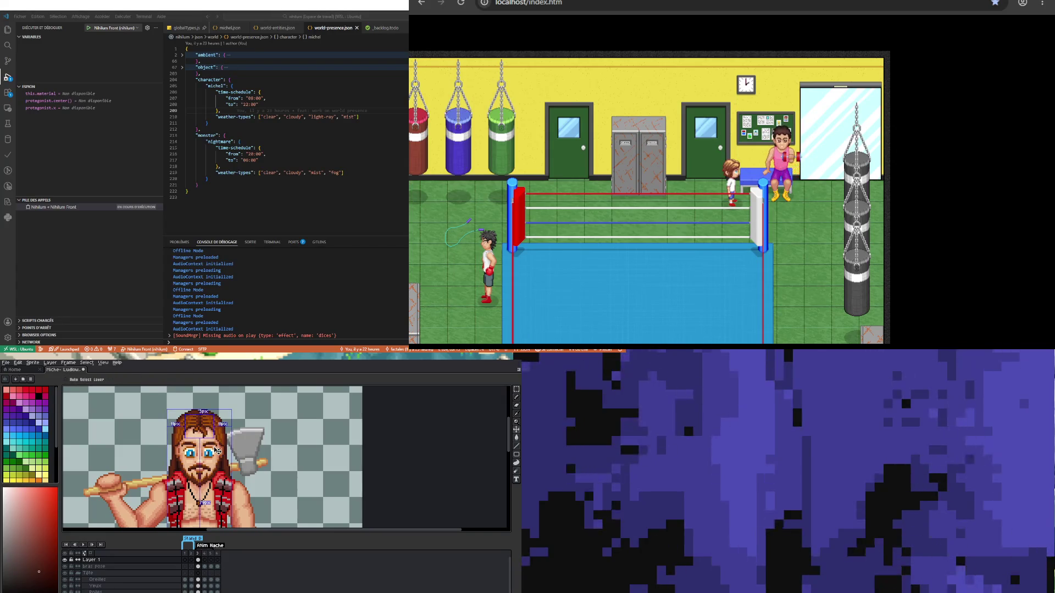
scroll(206, 424, up, 2)
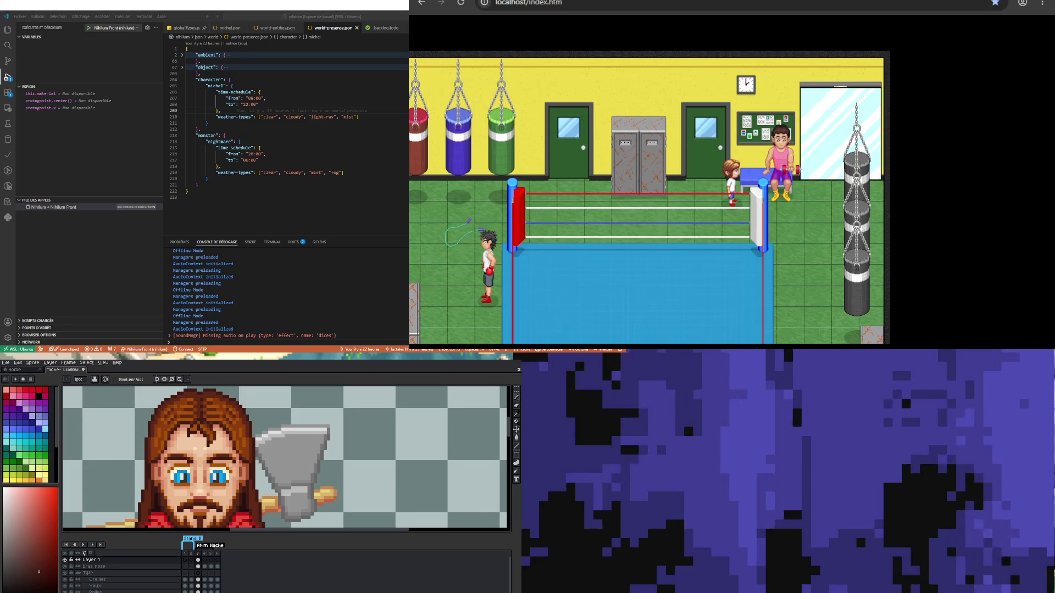
scroll(267, 434, down, 1)
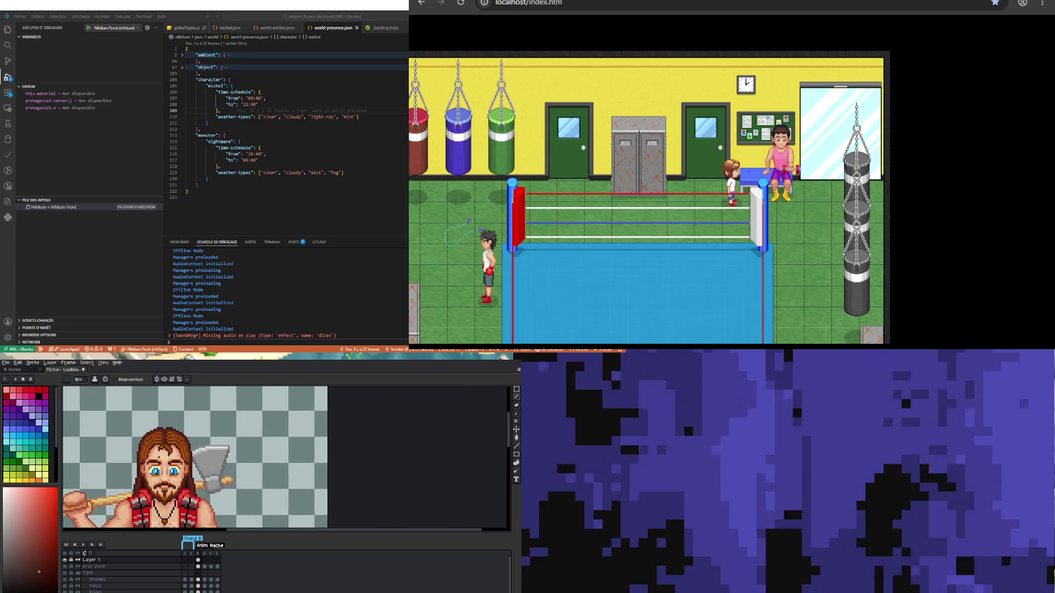
Step: Eyedrop the hair colour and then a darker hair shade from the sprite
scroll(266, 434, up, 2)
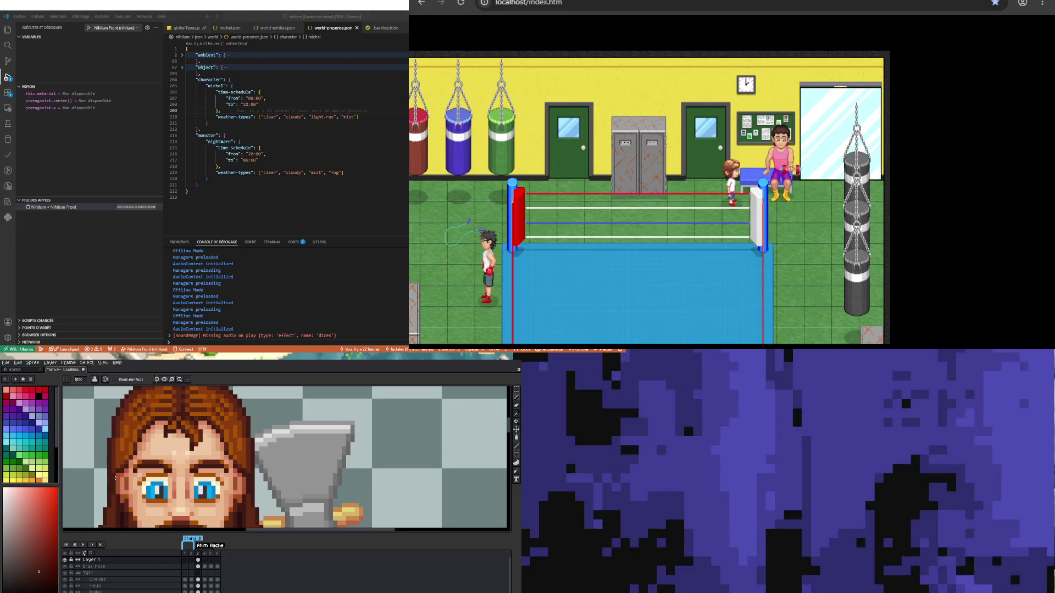
scroll(117, 477, down, 3)
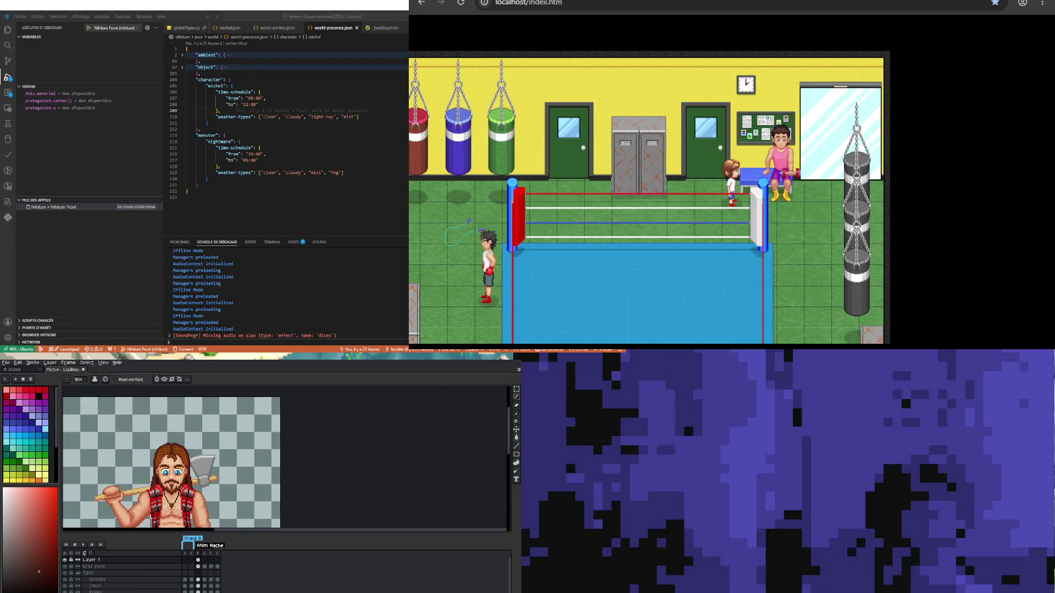
scroll(190, 464, up, 3)
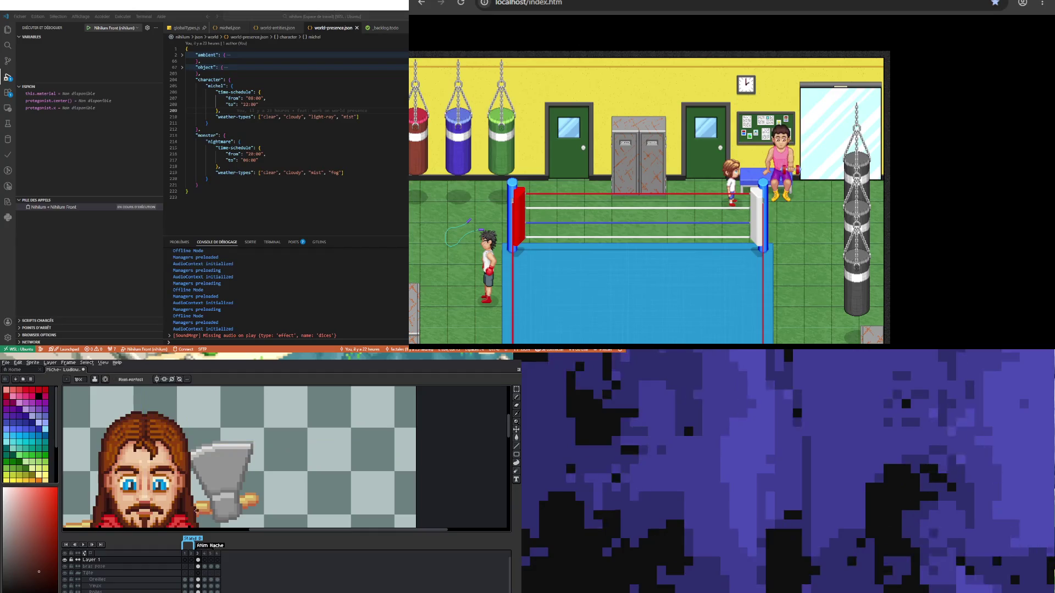
scroll(199, 513, up, 4)
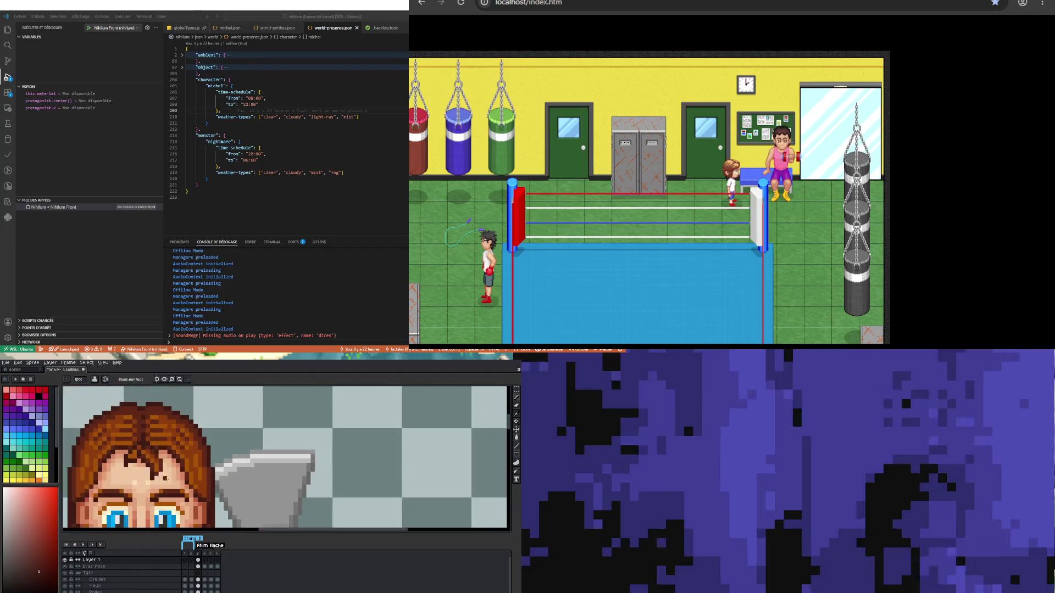
scroll(160, 473, up, 1)
key(alt)
alt+click(181, 450)
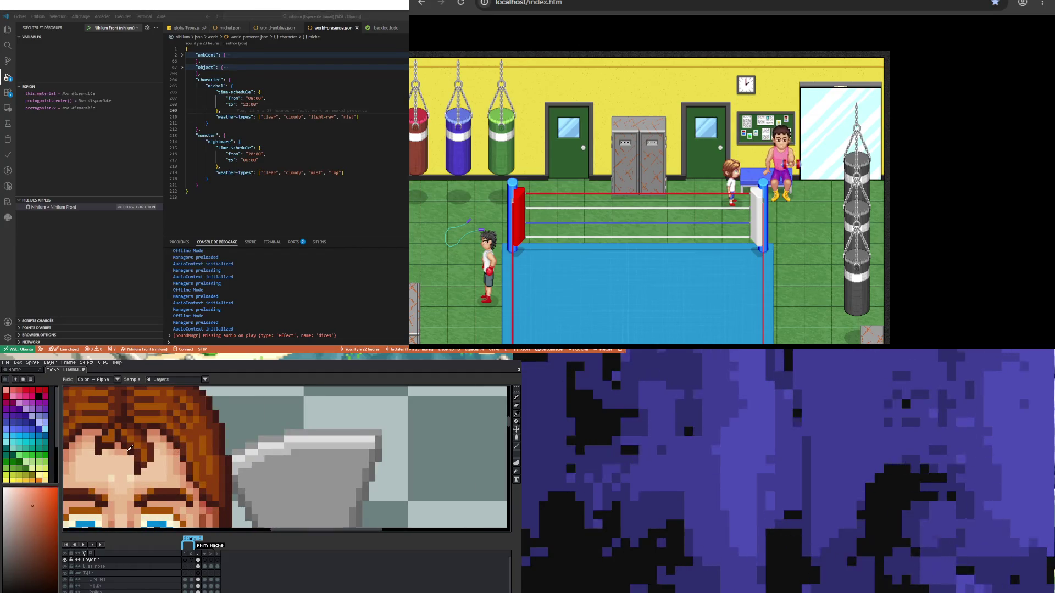
scroll(171, 460, down, 3)
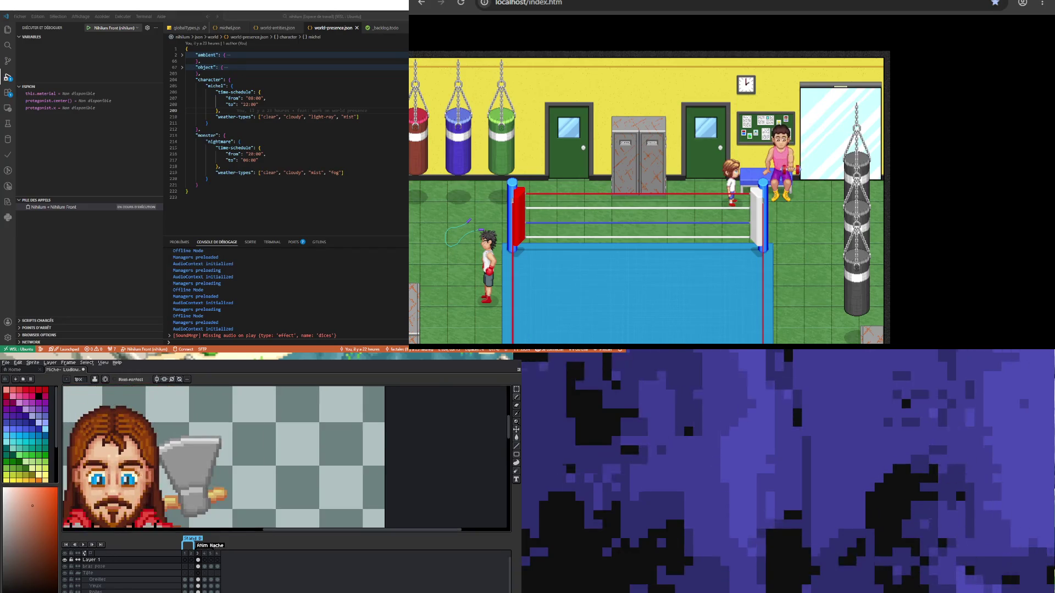
scroll(171, 460, up, 3)
key(alt)
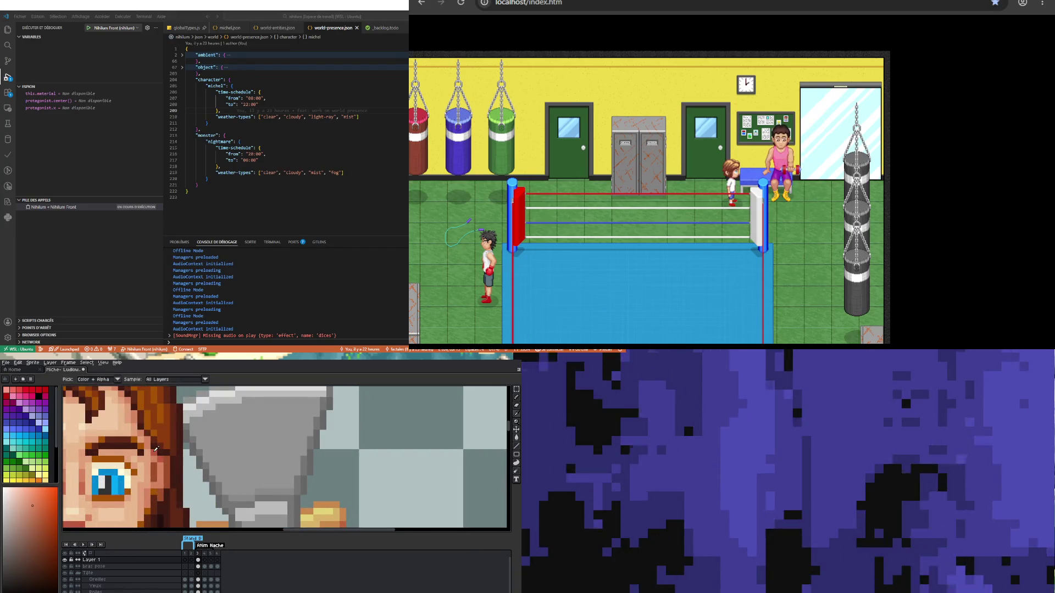
alt+click(156, 449)
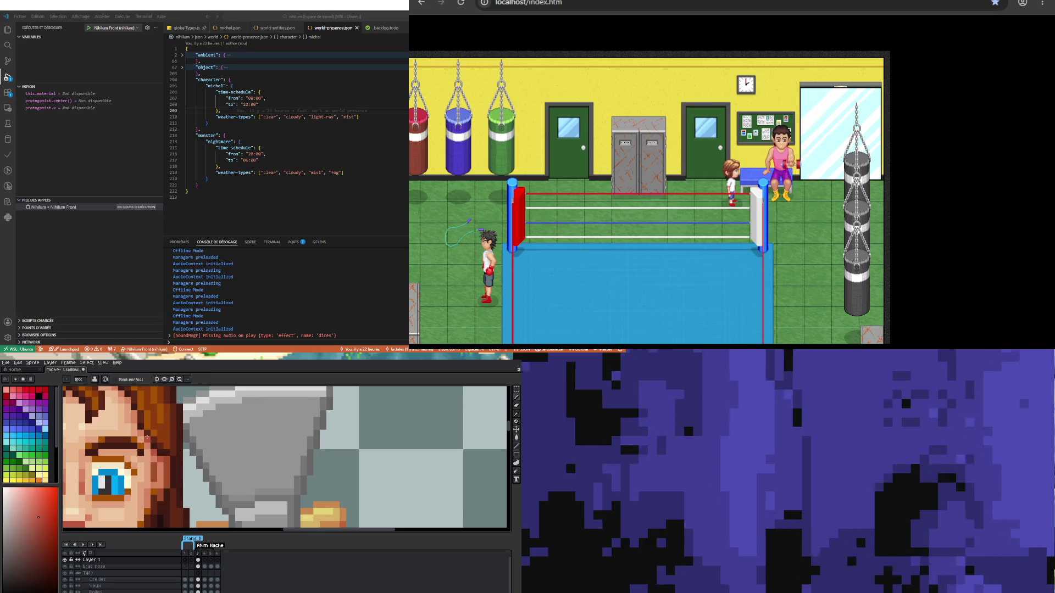
Step: Eyedrop the light skin tone from the forehead
scroll(147, 436, down, 3)
scroll(83, 438, up, 3)
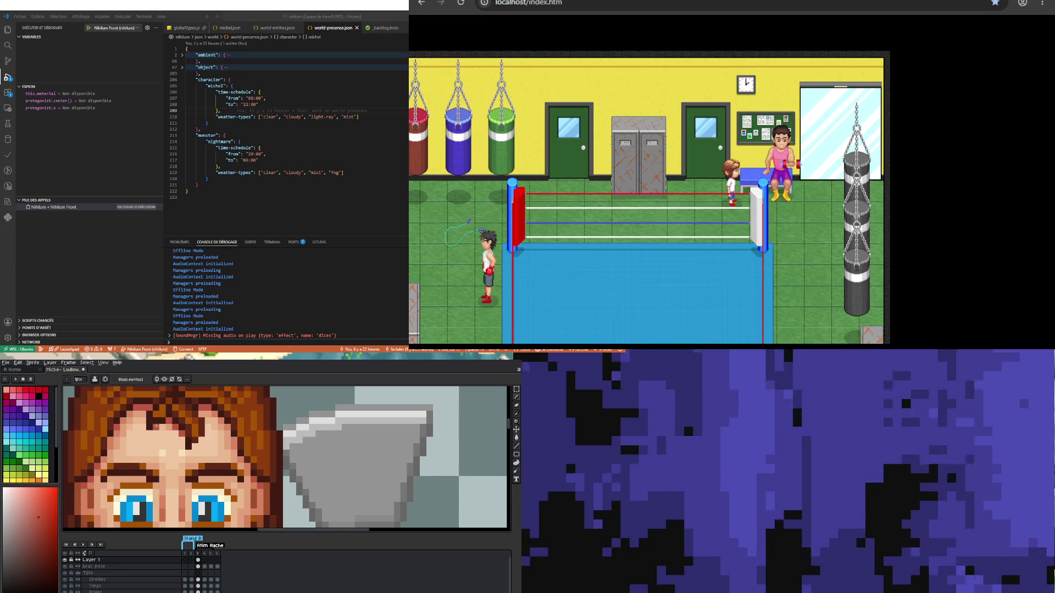
scroll(209, 473, down, 4)
scroll(218, 479, up, 4)
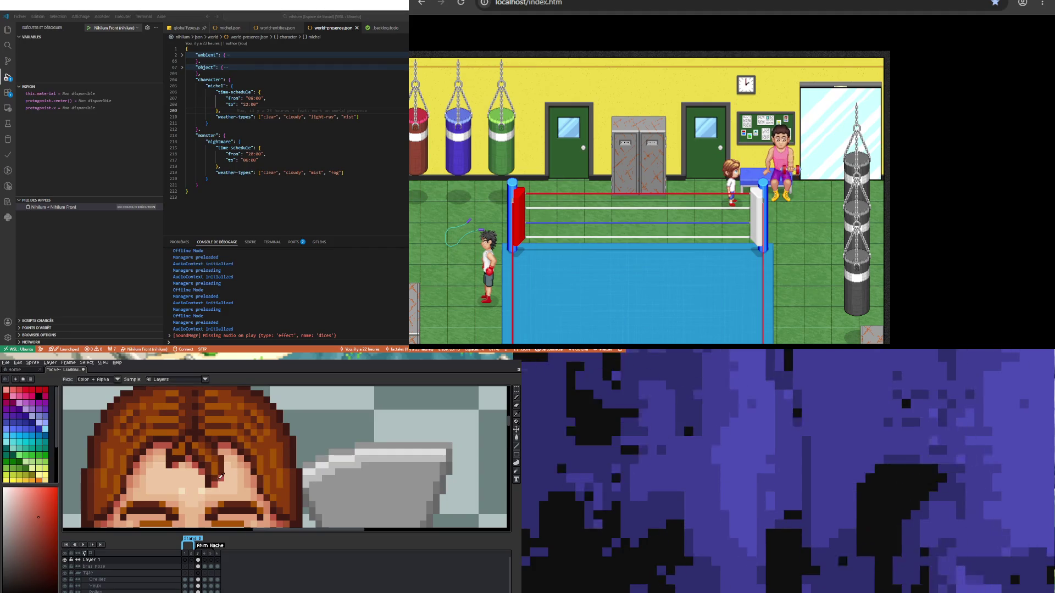
alt+click(248, 483)
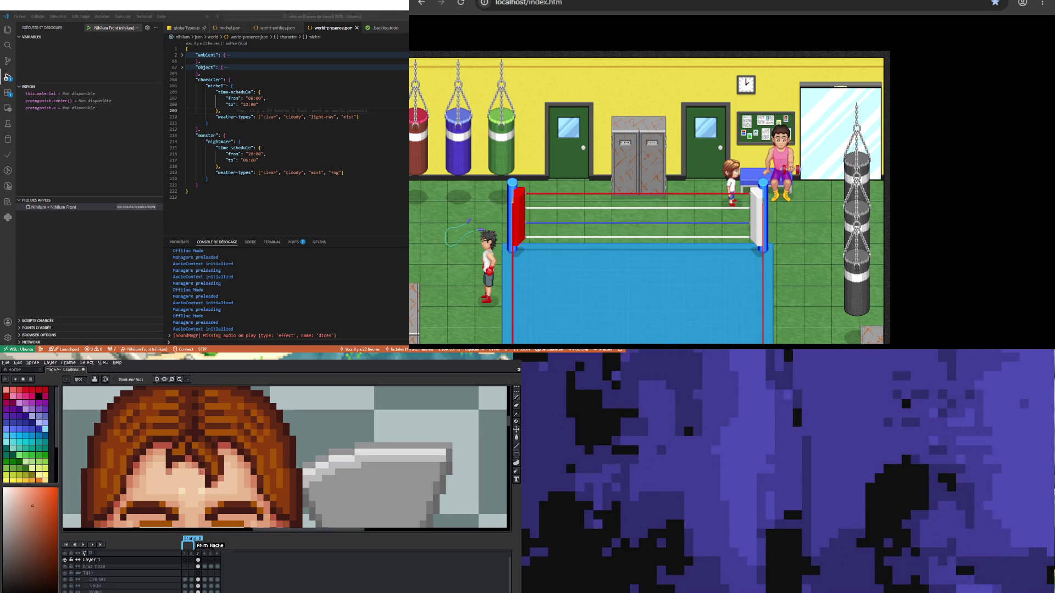
scroll(142, 467, down, 3)
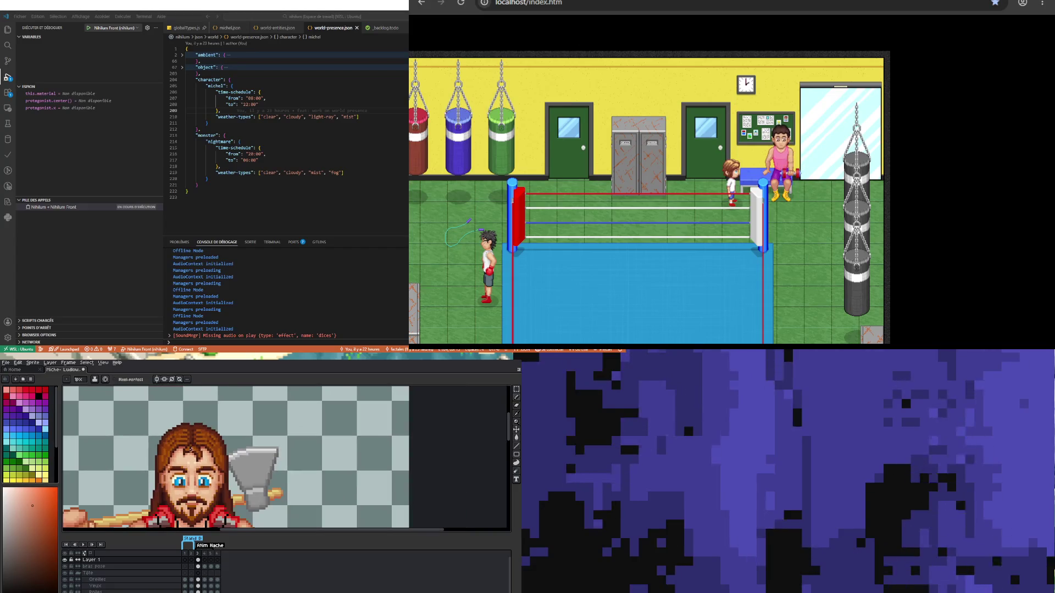
Step: Sample the hair's brown-orange and a darker hair shade for retouching the parting pixels
scroll(220, 461, down, 1)
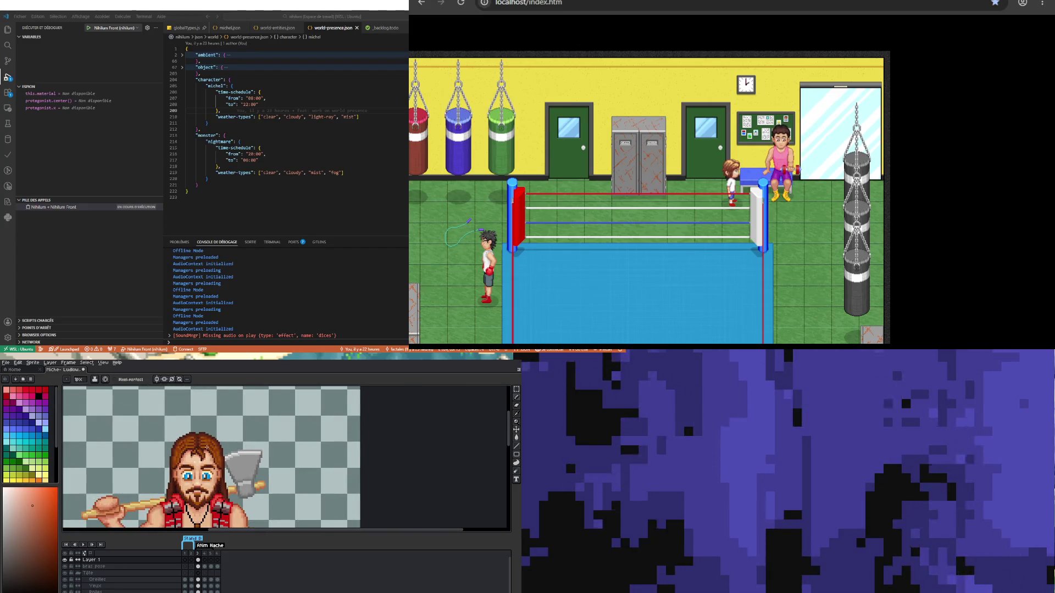
scroll(207, 448, up, 3)
scroll(188, 458, down, 1)
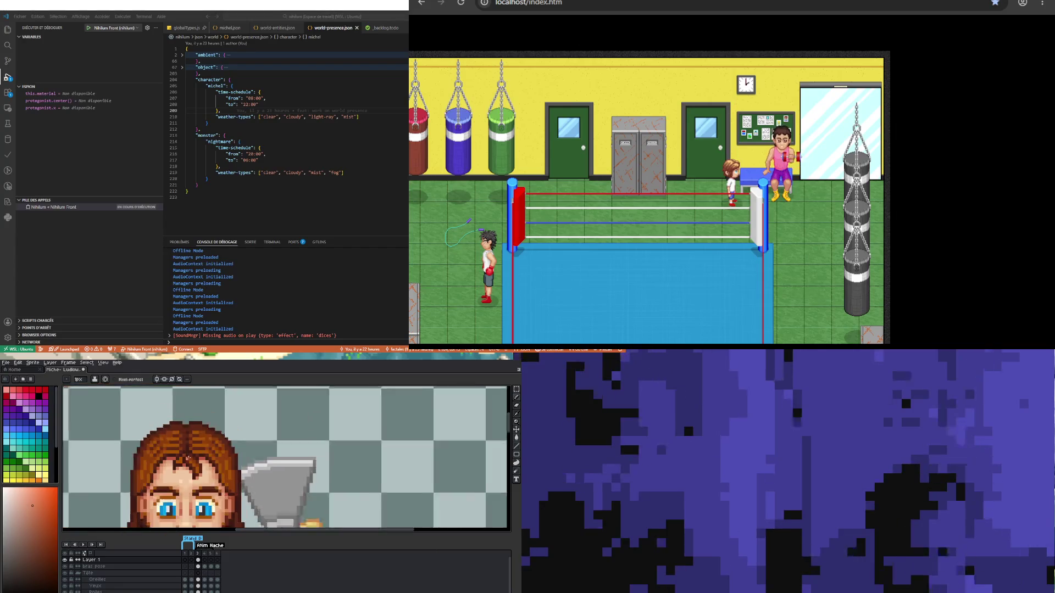
scroll(187, 458, down, 2)
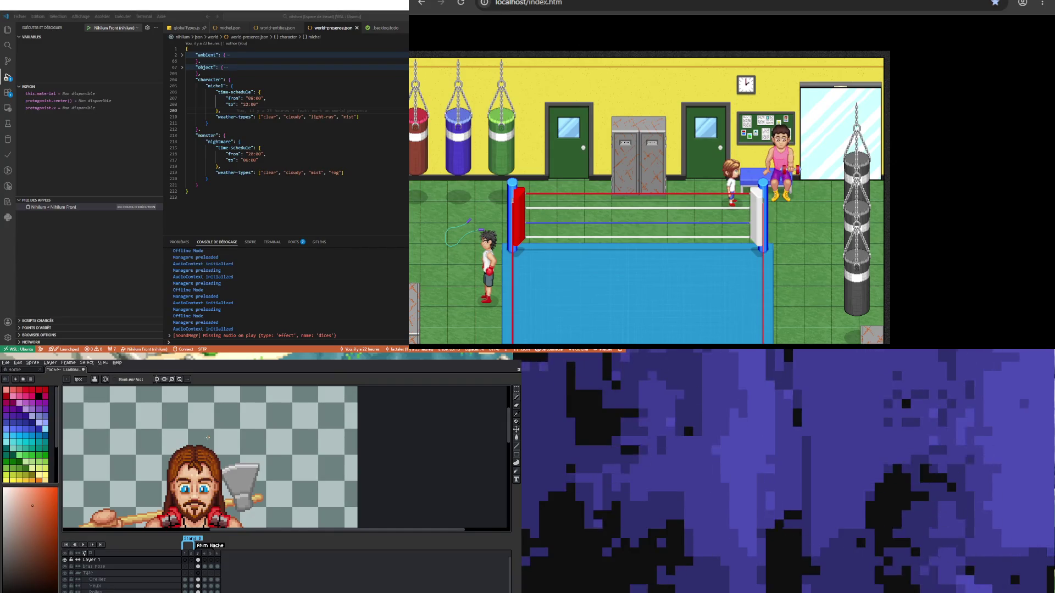
scroll(203, 459, down, 2)
scroll(169, 442, up, 3)
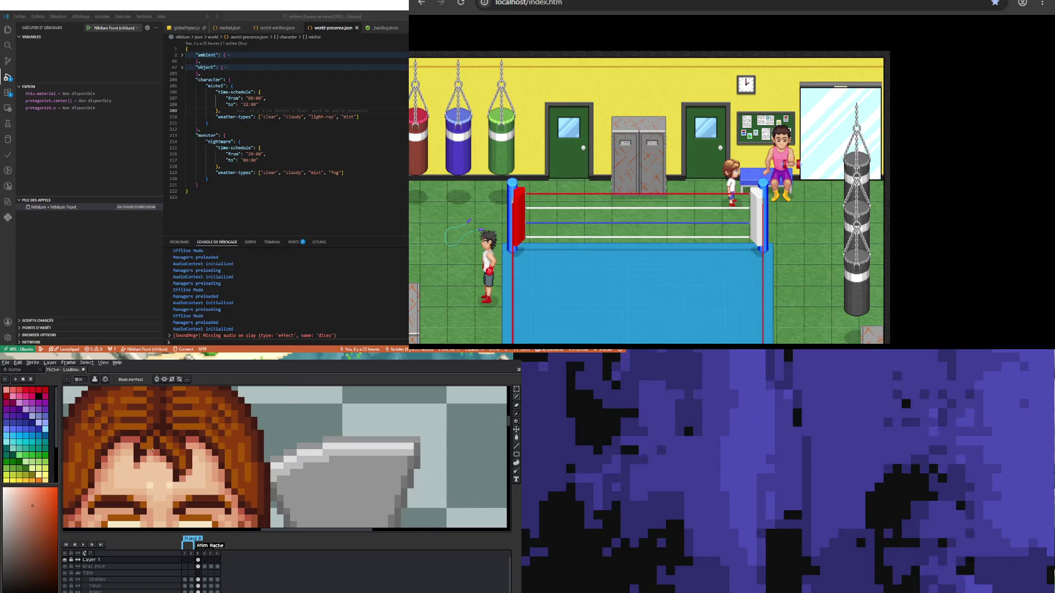
key(i)
click(170, 441)
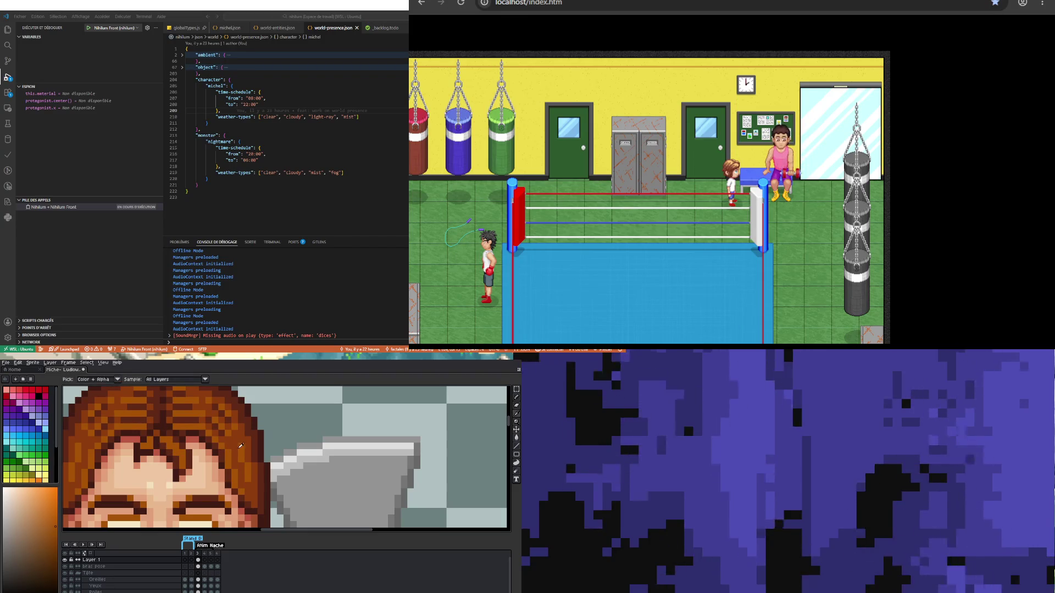
alt+click(175, 455)
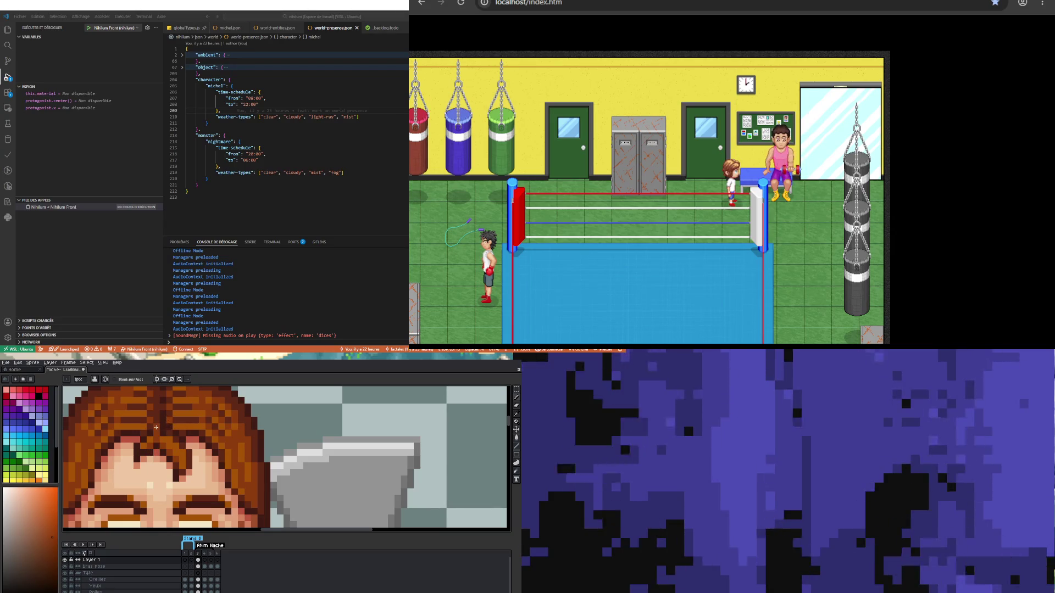
scroll(167, 421, down, 5)
scroll(160, 439, up, 5)
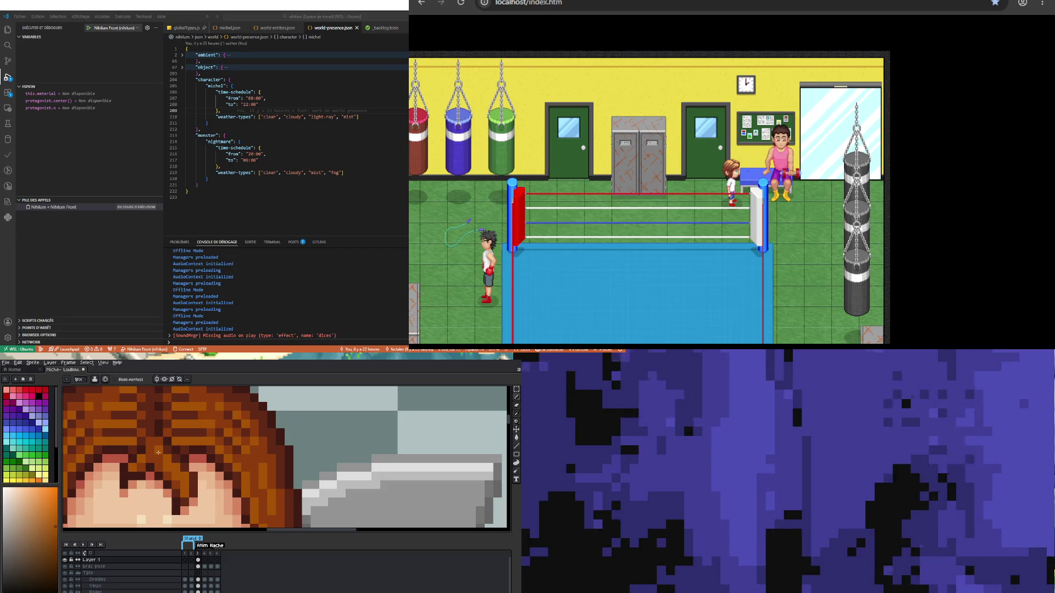
scroll(160, 441, down, 3)
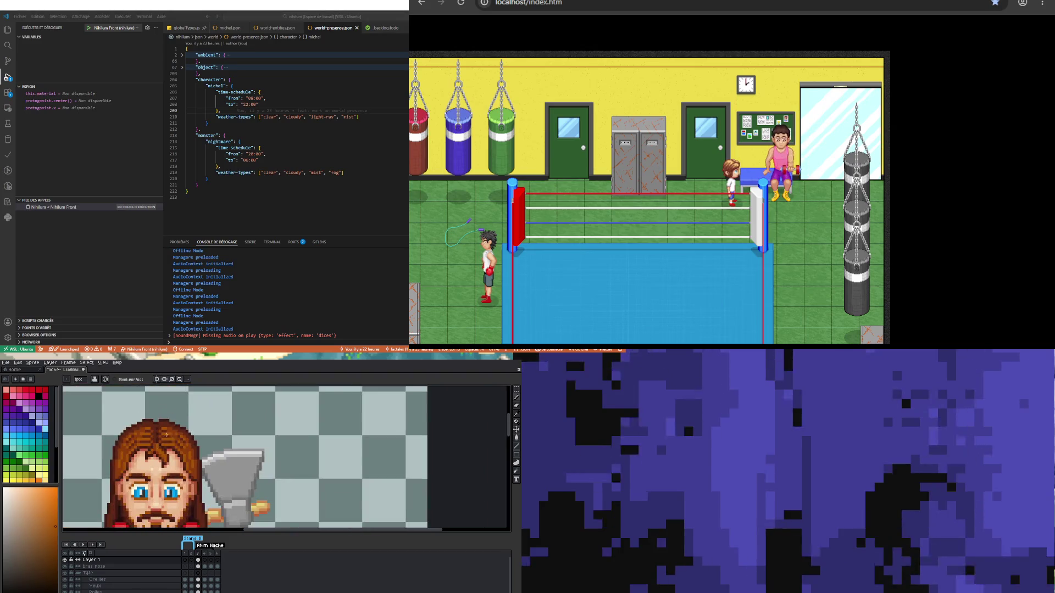
Step: Pick the hair's brown from the sprite and return to the Pencil
scroll(148, 459, up, 3)
scroll(147, 458, down, 3)
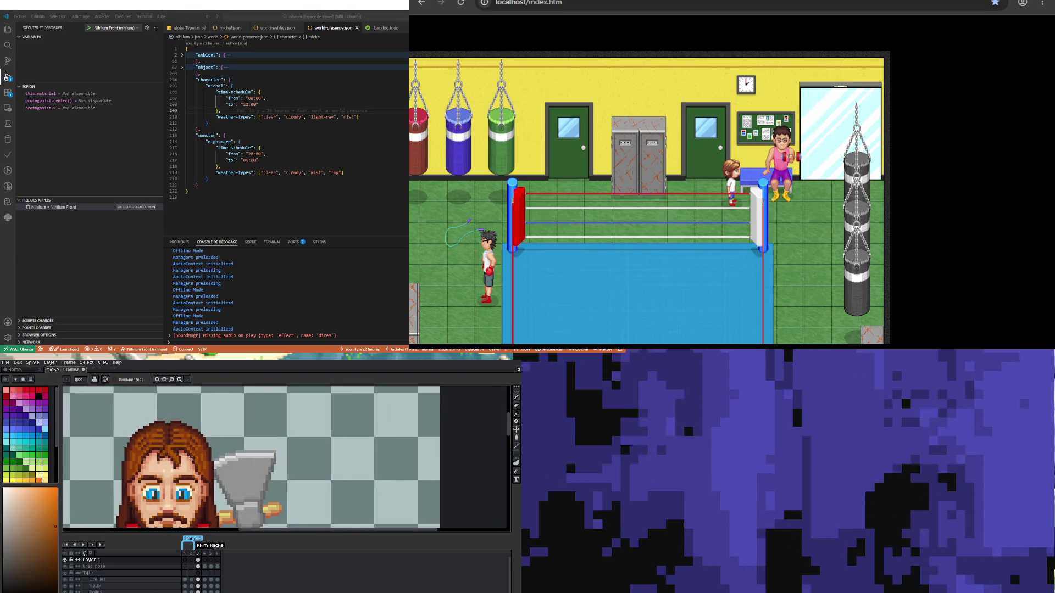
scroll(147, 458, up, 4)
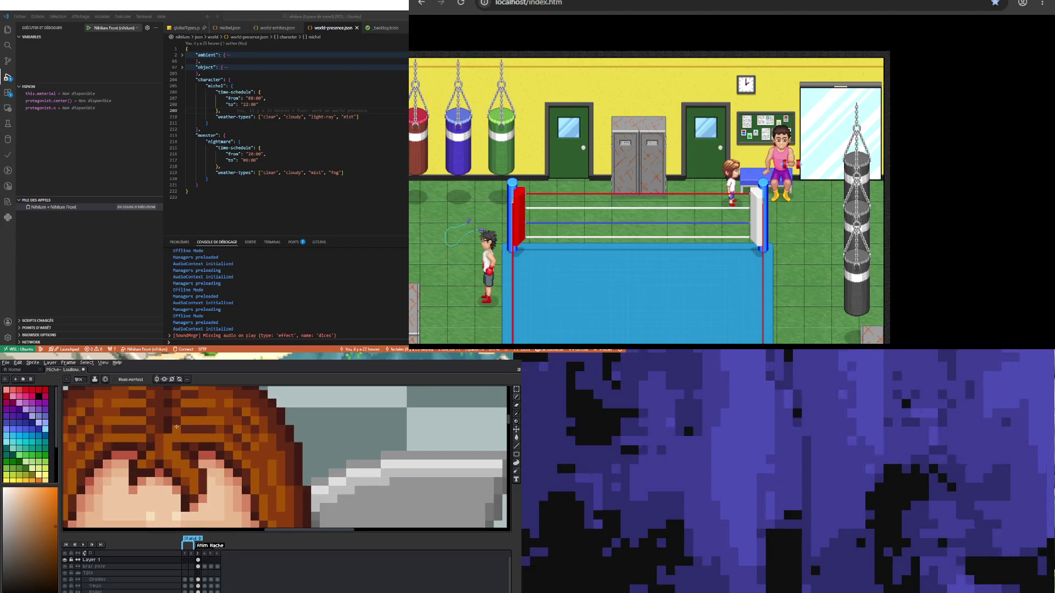
key(i)
click(175, 432)
key(b)
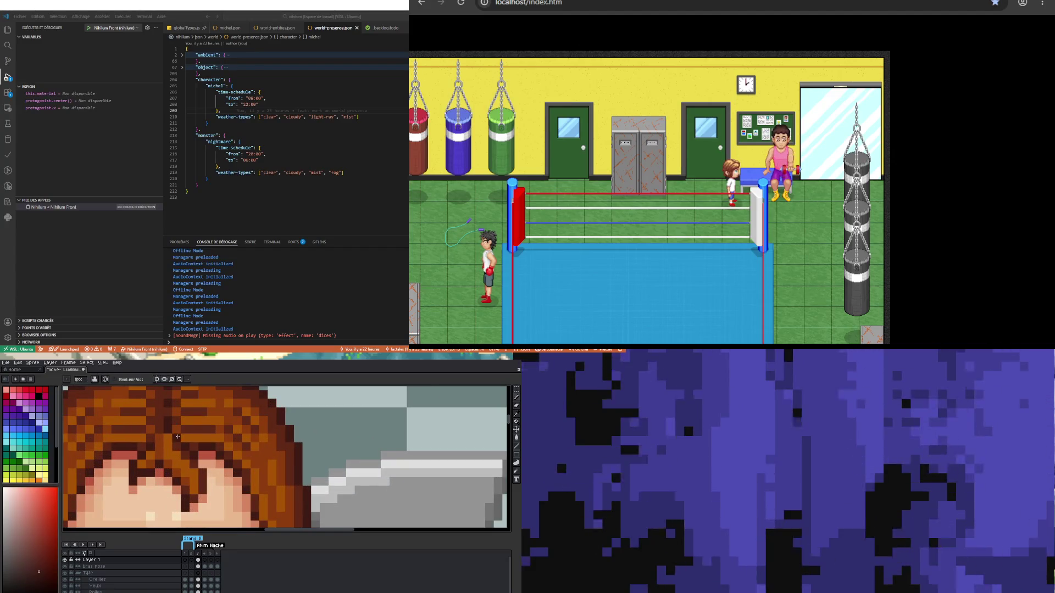
Step: Pick a second hair shade lower in the hair and return to the Pencil
scroll(175, 432, down, 3)
scroll(173, 442, up, 2)
scroll(173, 441, down, 2)
scroll(173, 442, up, 3)
scroll(176, 442, up, 2)
key(i)
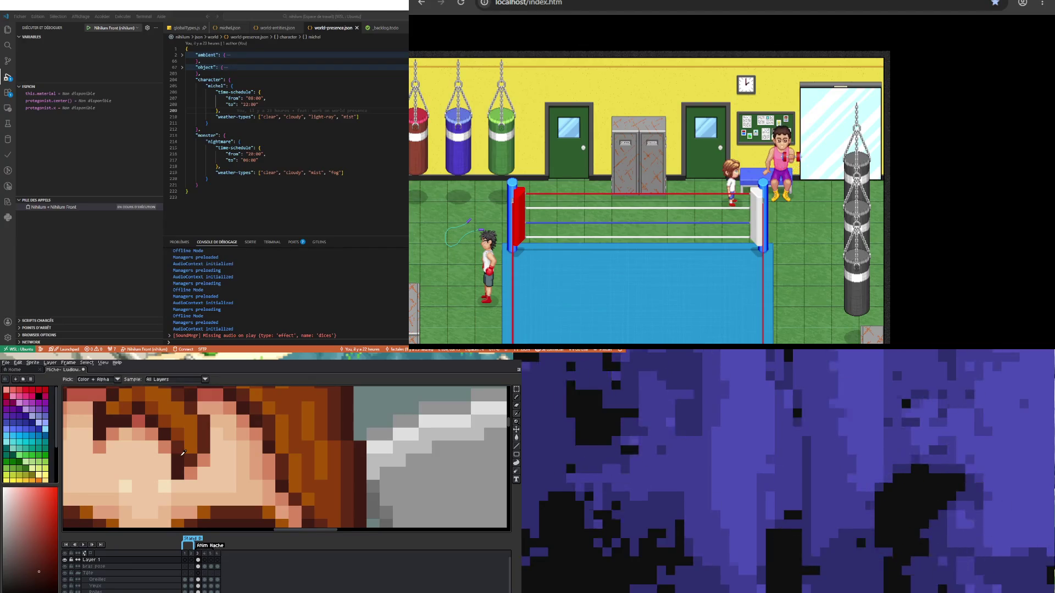
click(183, 445)
key(b)
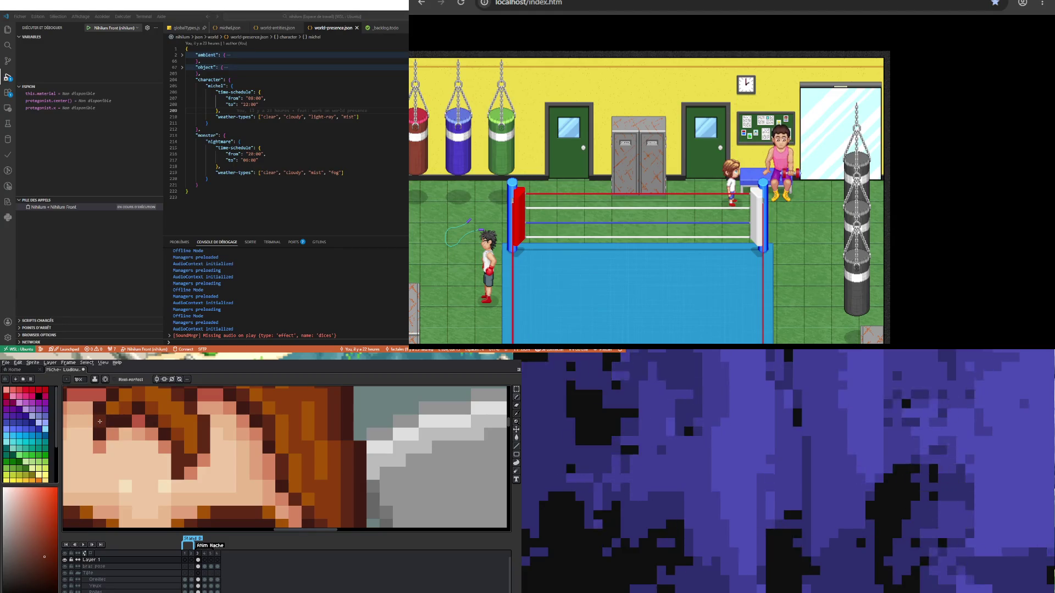
Step: Pick dark brown and then orange hair colours for the parting strands
scroll(149, 470, down, 3)
scroll(149, 471, up, 3)
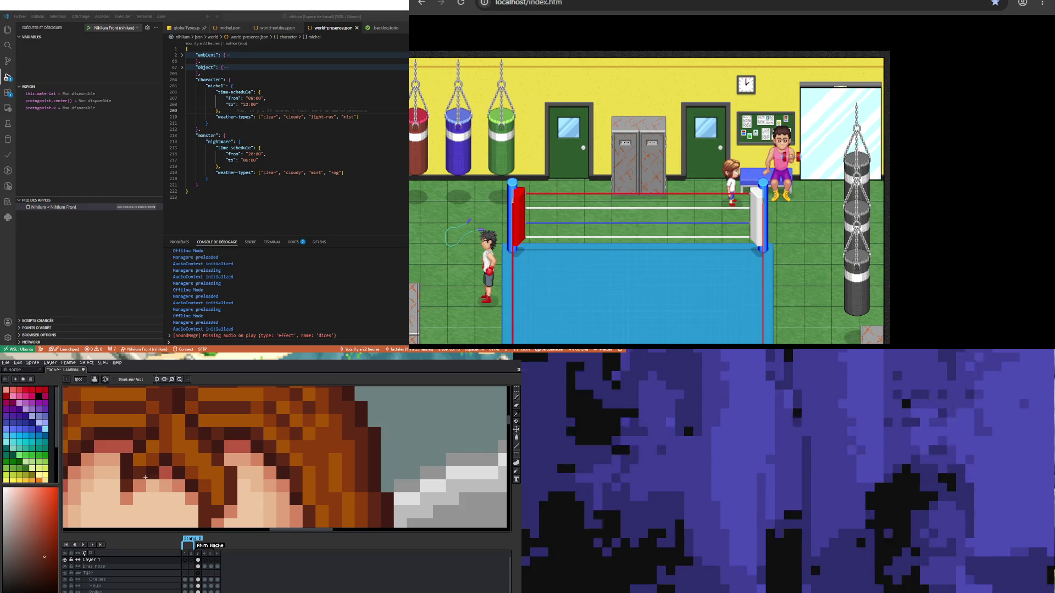
alt+click(137, 435)
scroll(137, 435, down, 5)
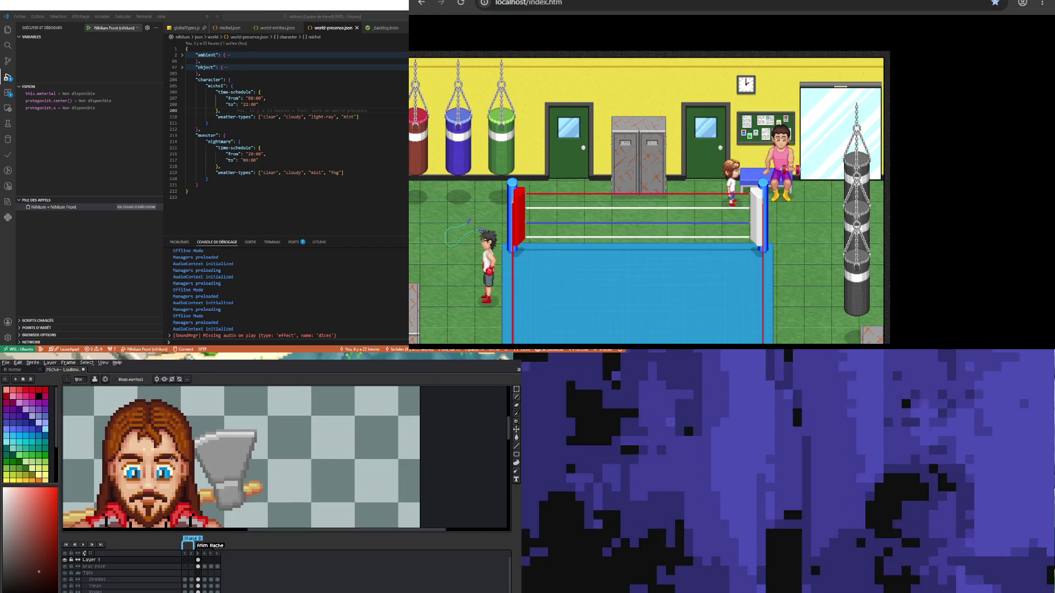
scroll(146, 436, up, 5)
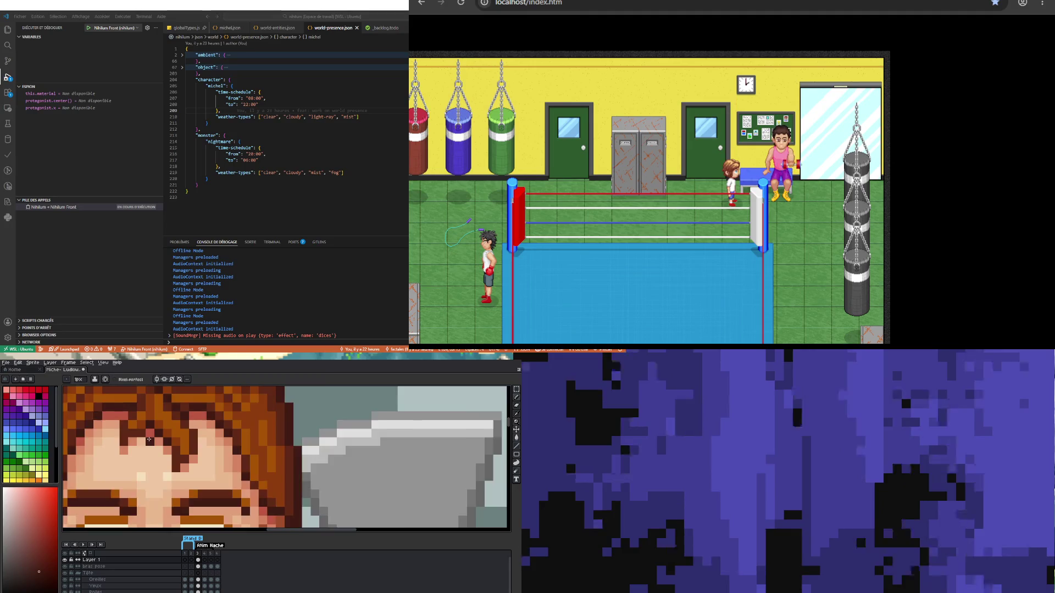
alt+click(147, 436)
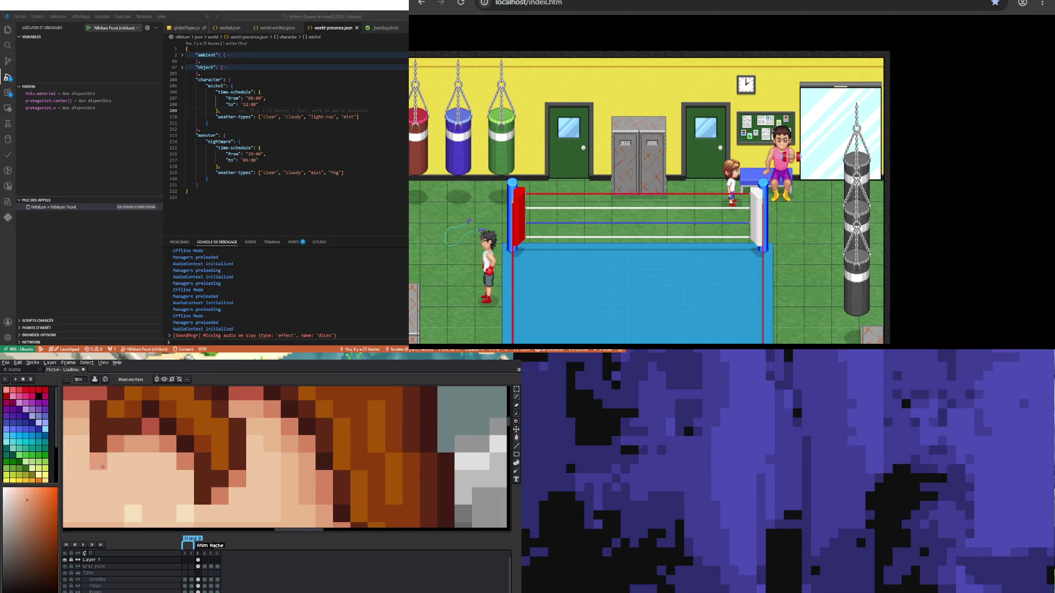
scroll(168, 461, down, 5)
scroll(188, 471, up, 4)
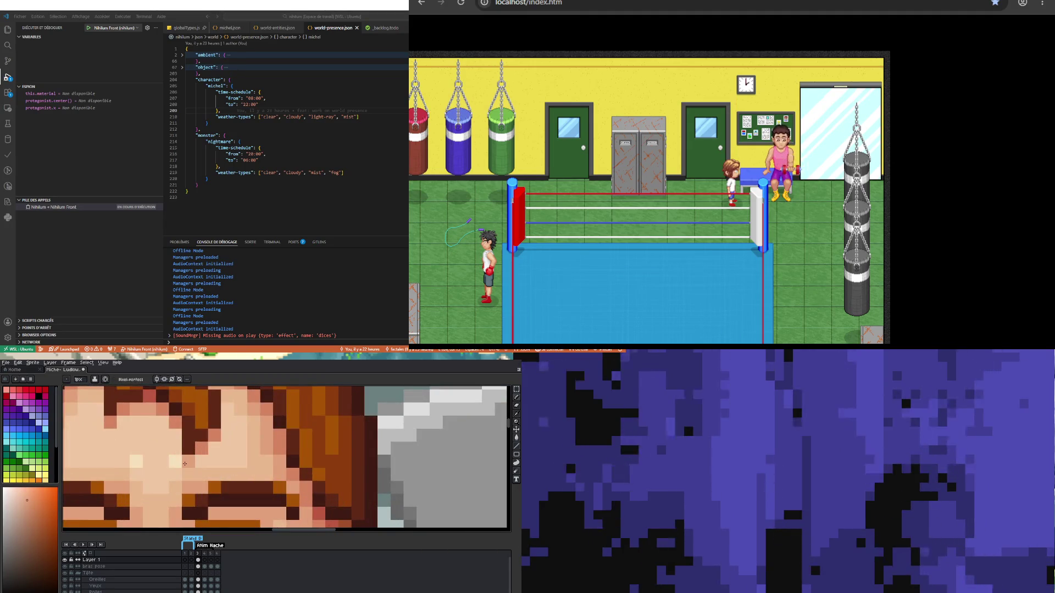
scroll(177, 435, down, 5)
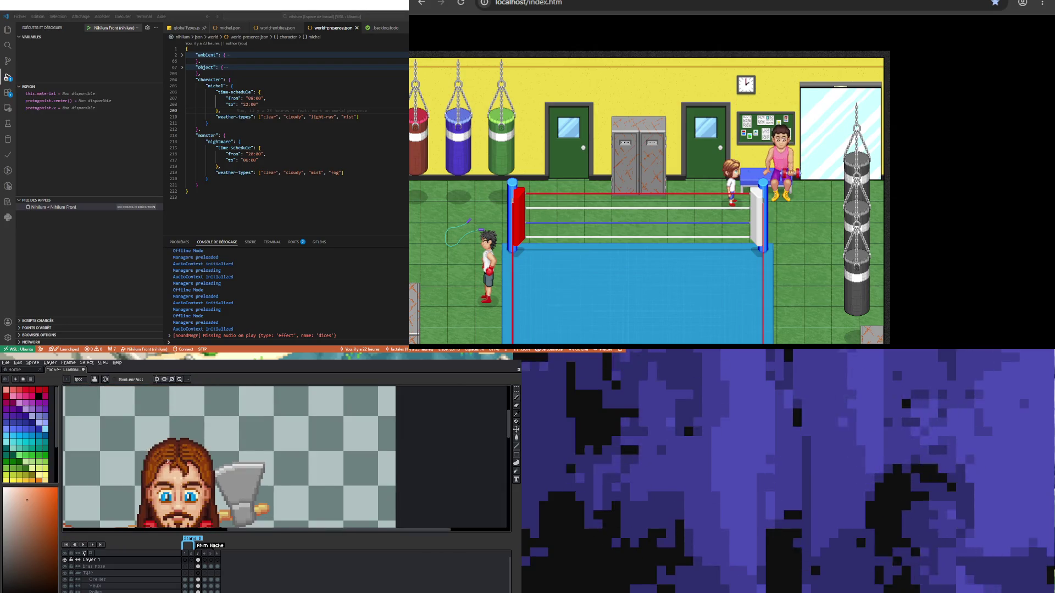
scroll(186, 428, down, 3)
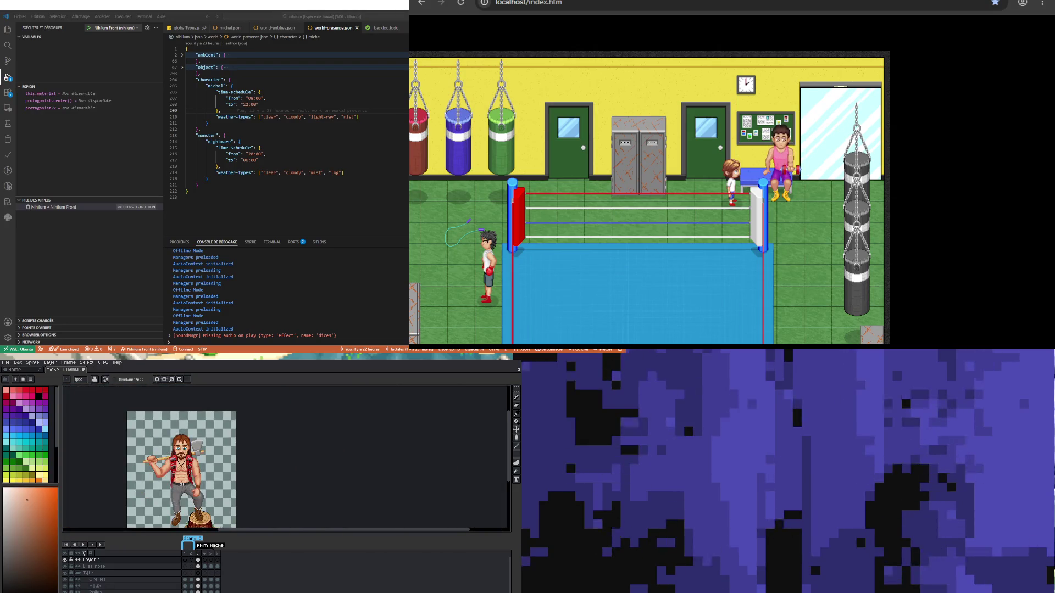
scroll(185, 427, up, 4)
scroll(165, 450, up, 2)
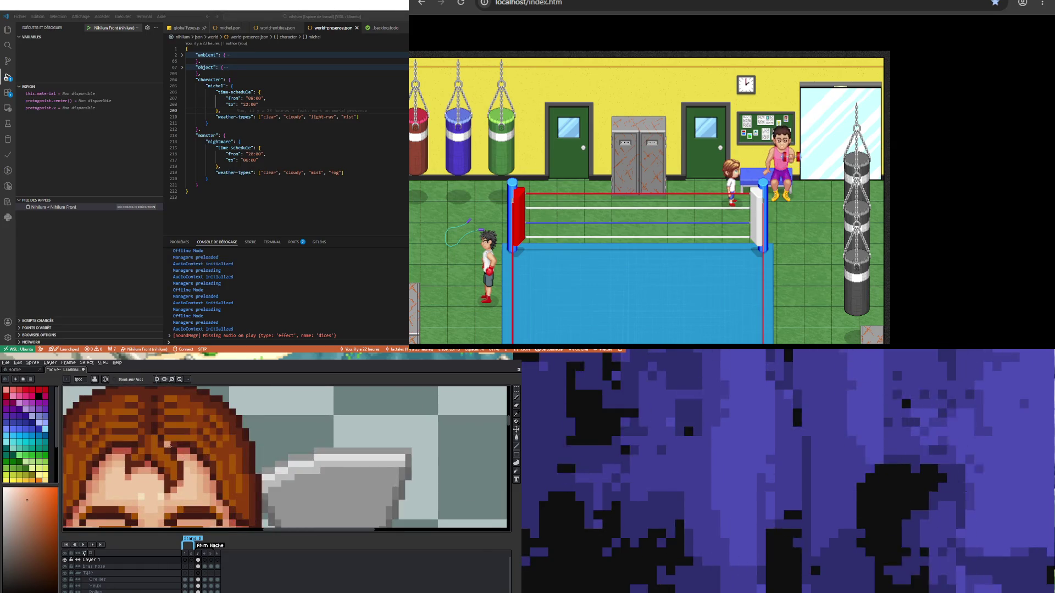
key(alt)
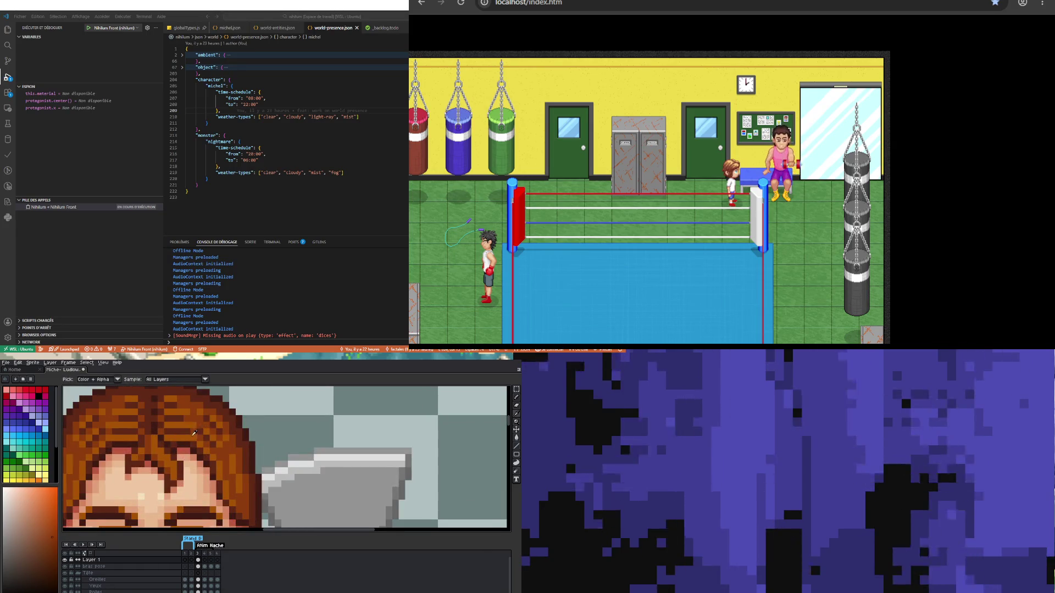
scroll(159, 462, up, 1)
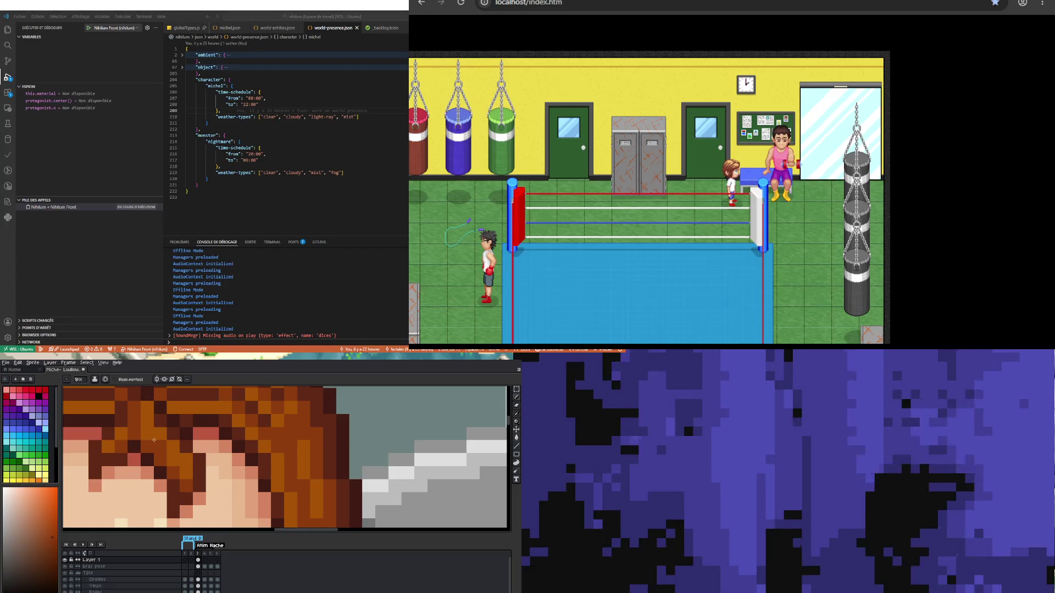
scroll(154, 440, down, 3)
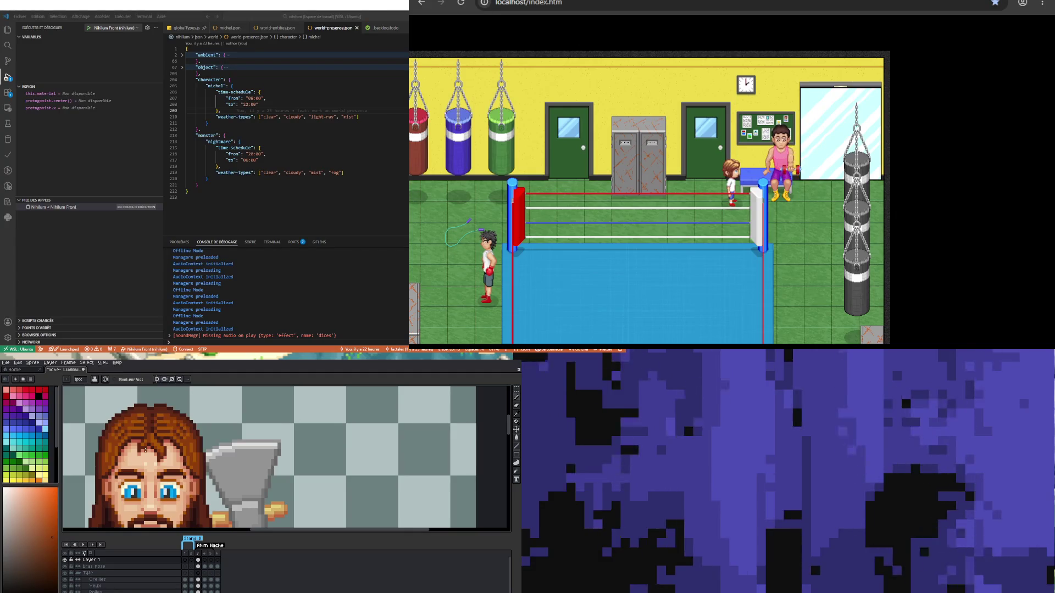
Step: Zoom in on the forehead and sample the light skin colour from the face
scroll(148, 448, down, 1)
scroll(152, 448, up, 2)
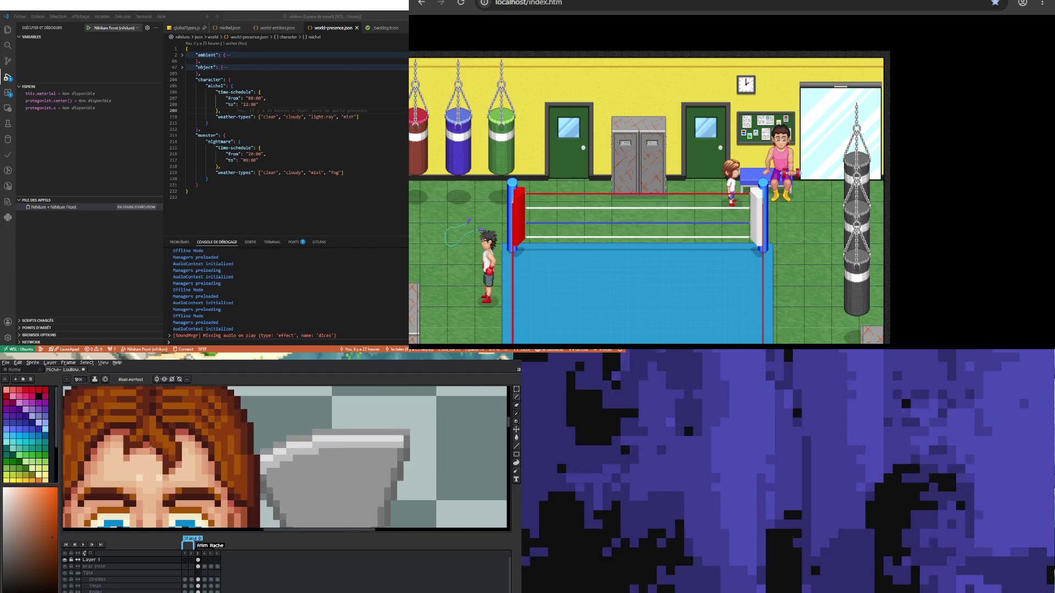
scroll(164, 439, up, 1)
scroll(182, 423, down, 3)
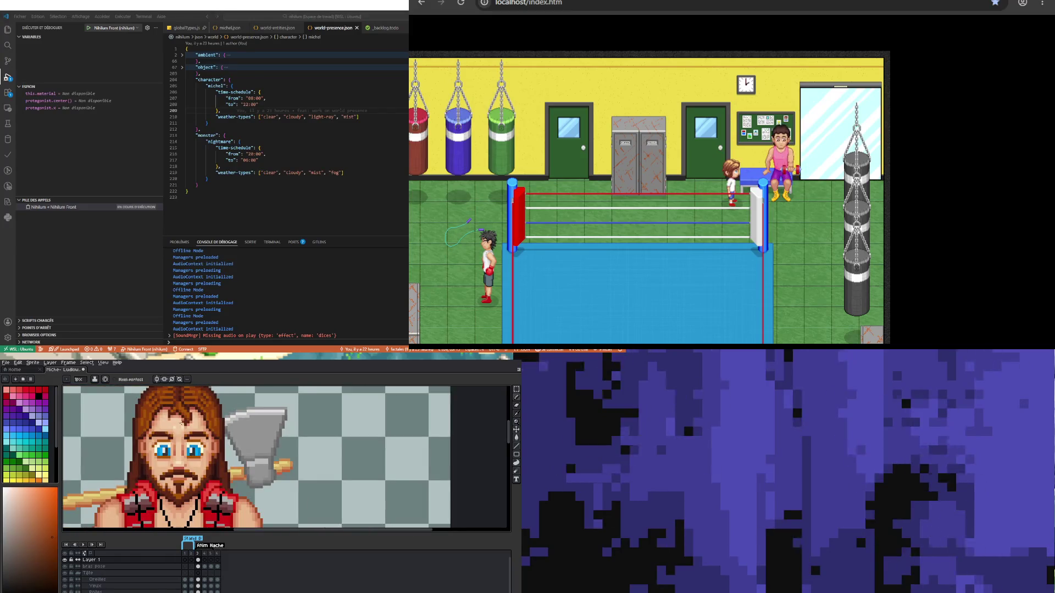
scroll(181, 422, down, 1)
scroll(156, 444, up, 2)
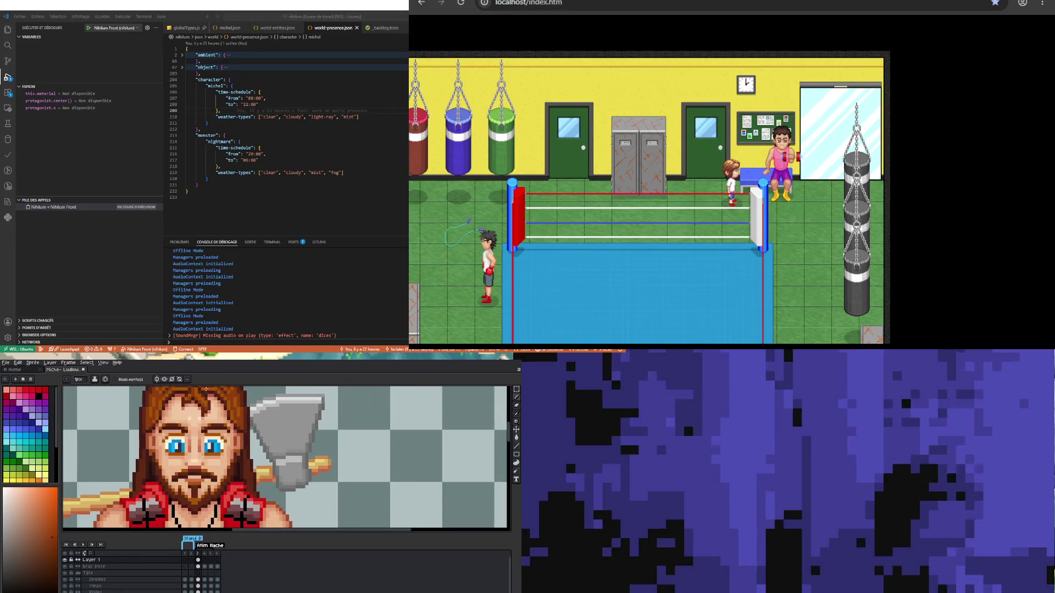
scroll(210, 395, up, 1)
scroll(210, 395, down, 1)
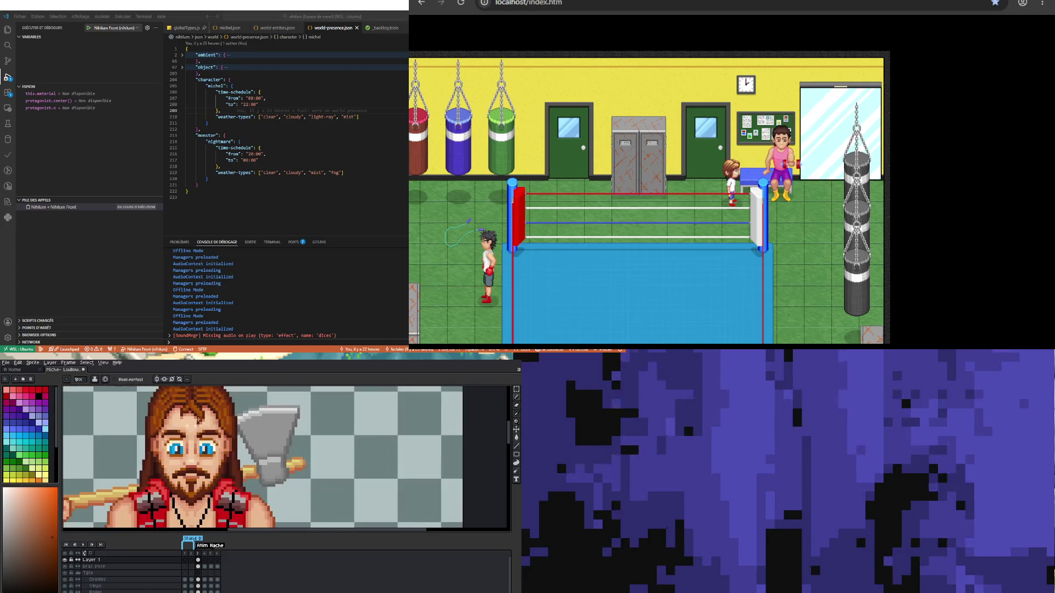
scroll(203, 399, down, 1)
scroll(197, 401, up, 1)
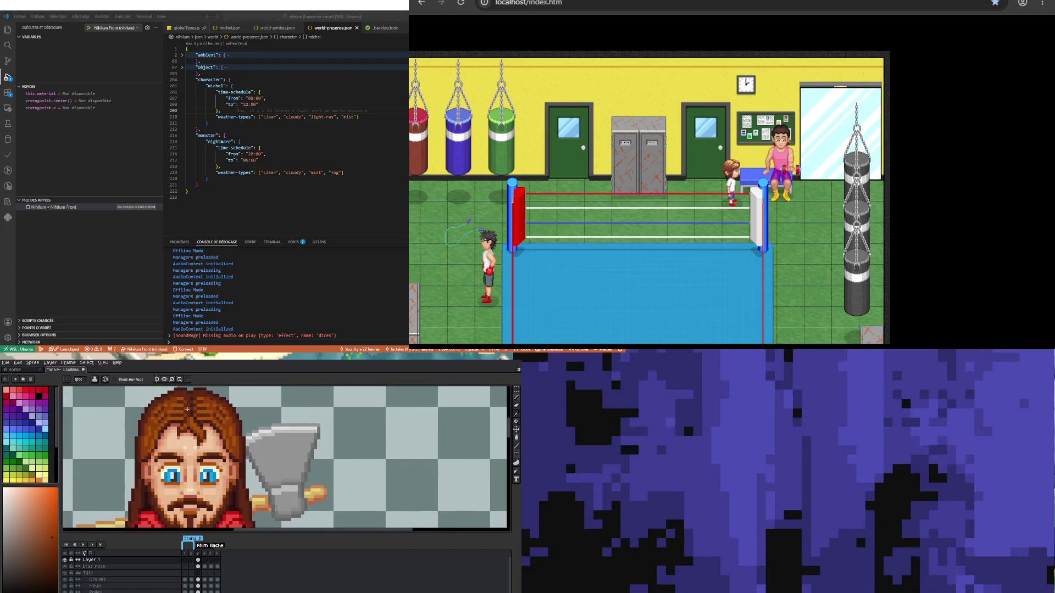
scroll(187, 409, up, 2)
key(i)
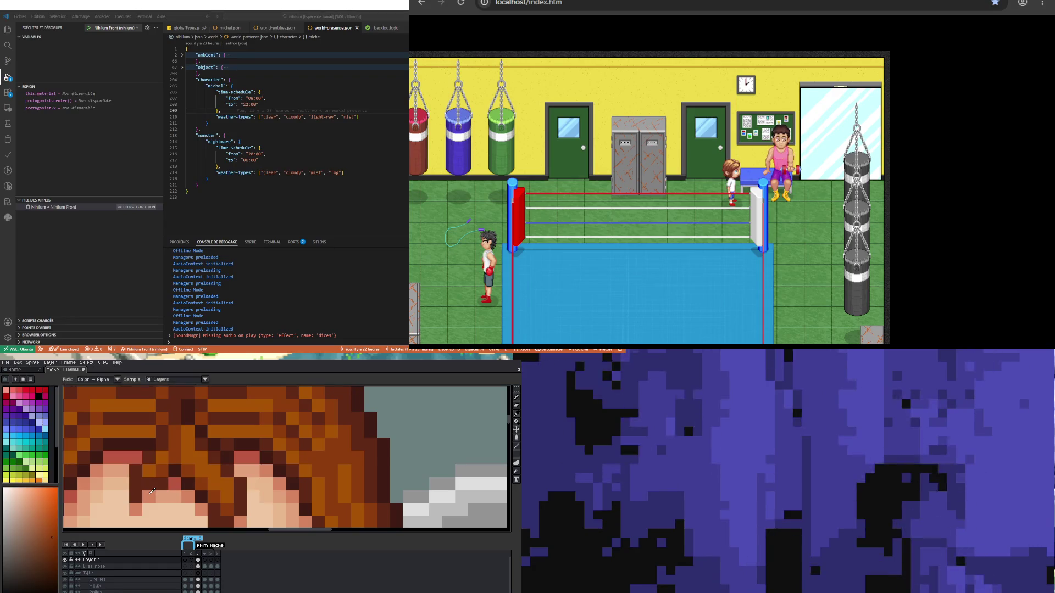
click(152, 491)
Step: Sample another forehead skin tone and paint a forehead pixel below the hair
scroll(160, 456, down, 2)
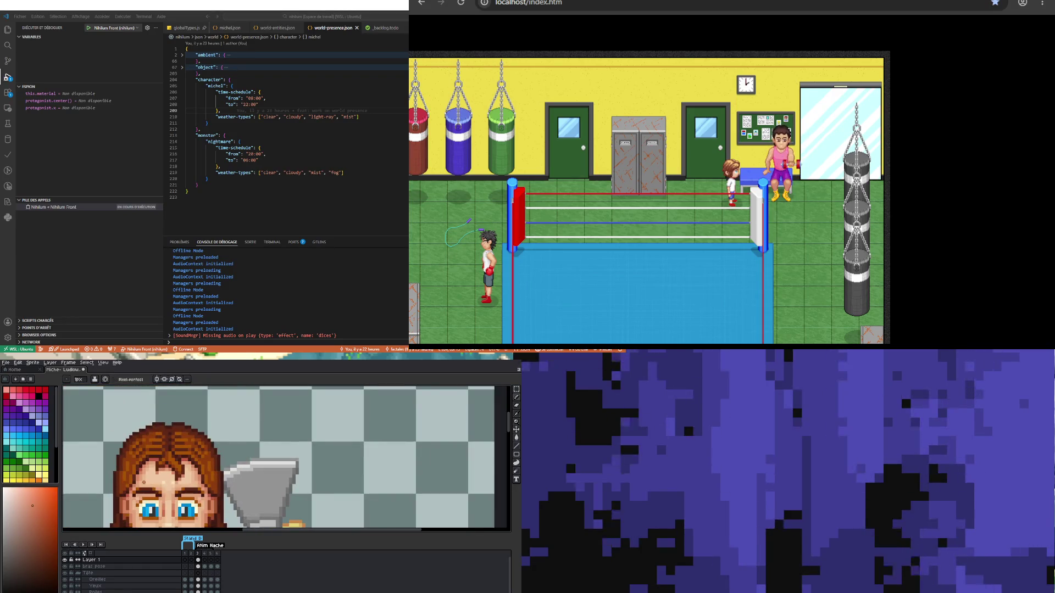
scroll(169, 486, up, 2)
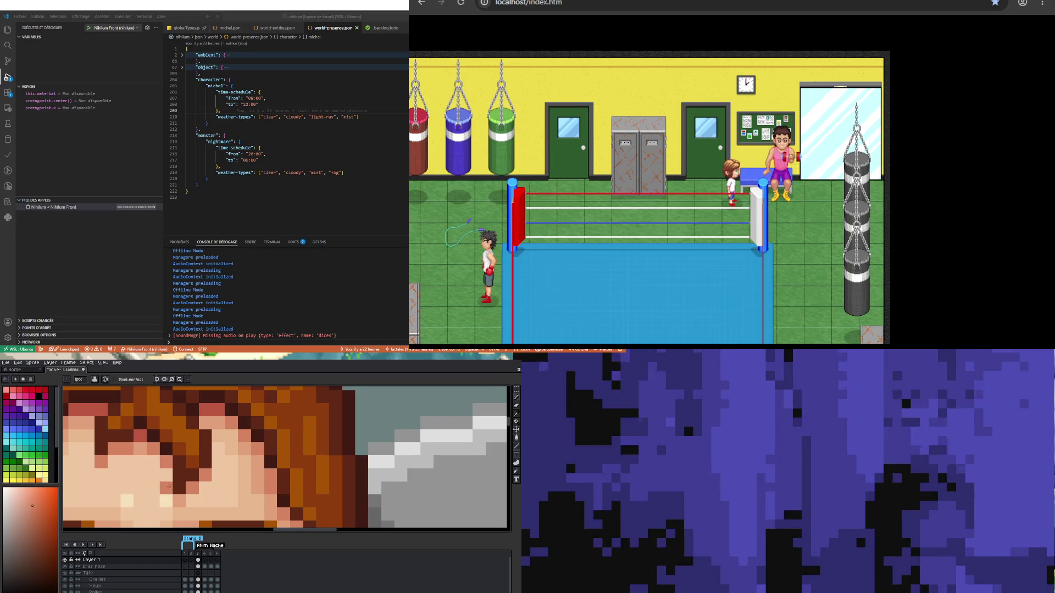
alt+click(163, 483)
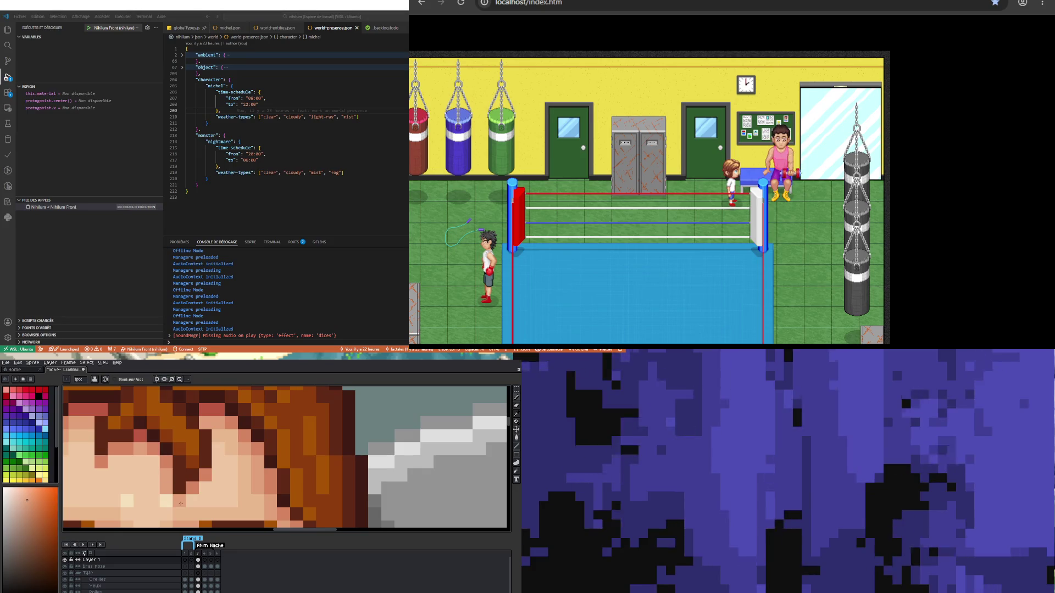
alt+click(176, 501)
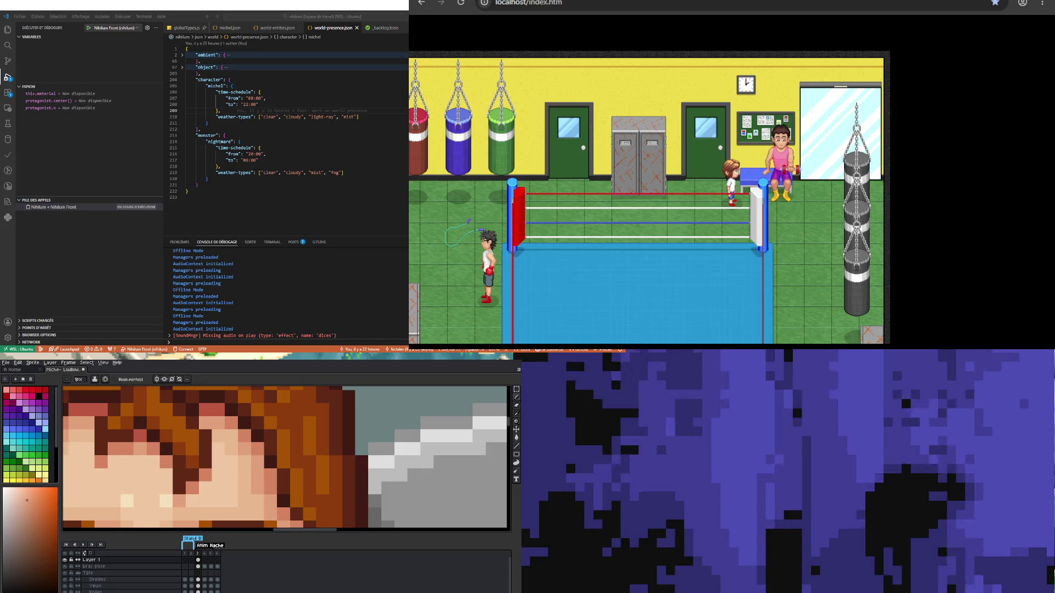
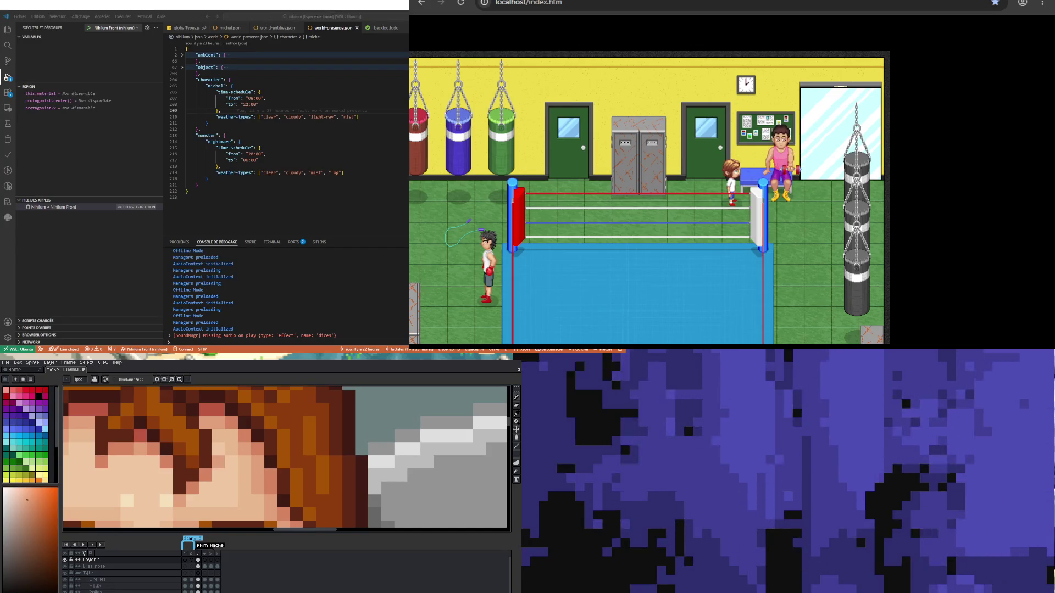
Step: Sample the hair's dark brown and paint one more dark pixel into the fringe
scroll(218, 462, down, 3)
scroll(165, 456, up, 3)
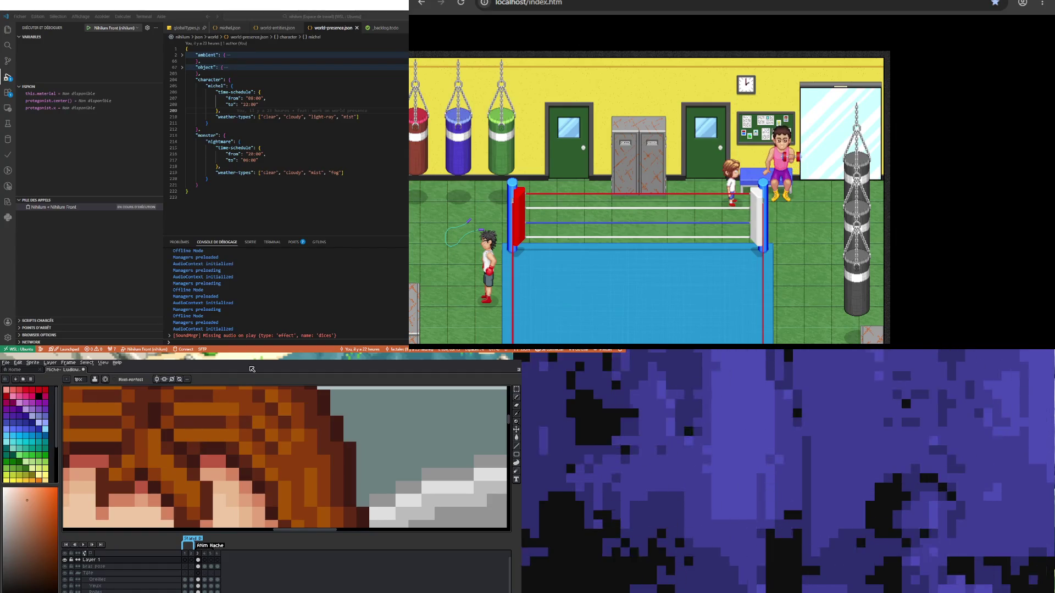
alt+click(145, 485)
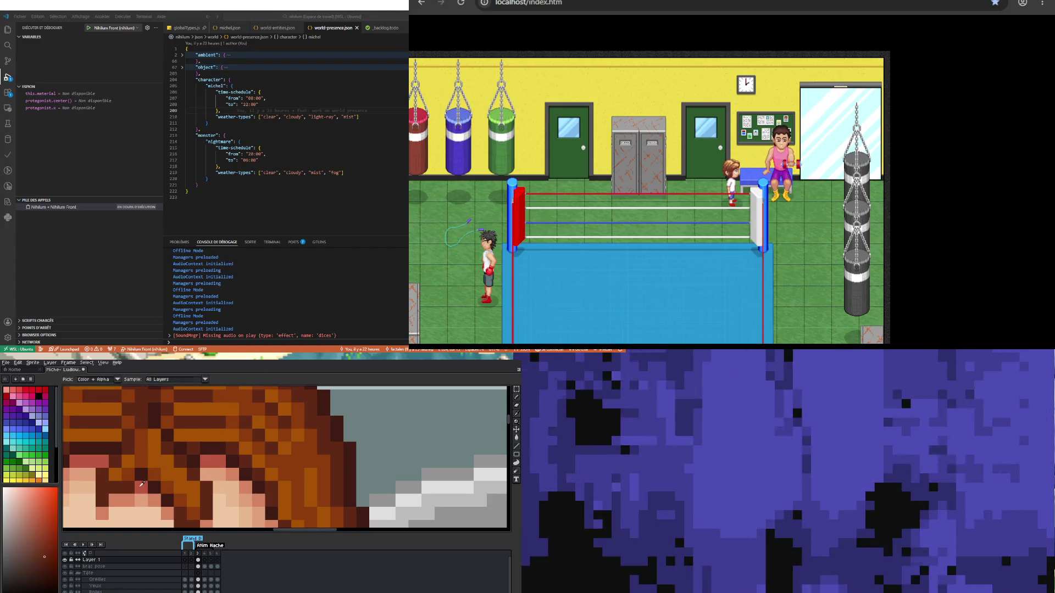
click(144, 463)
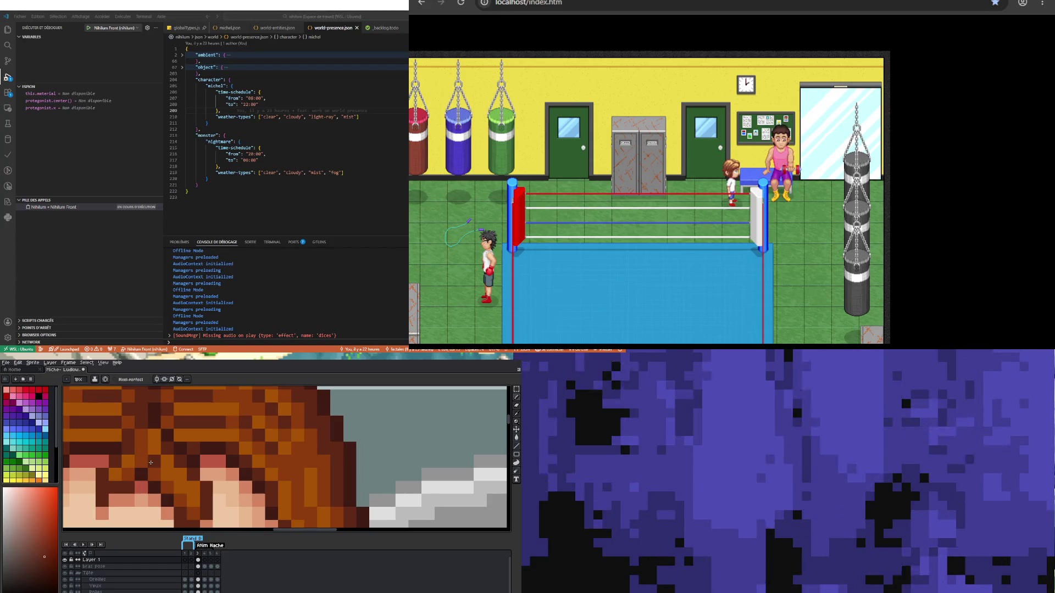
Step: Check frames 4 and 3 of the bras pose layer, then reselect Layer 1
scroll(141, 477, down, 3)
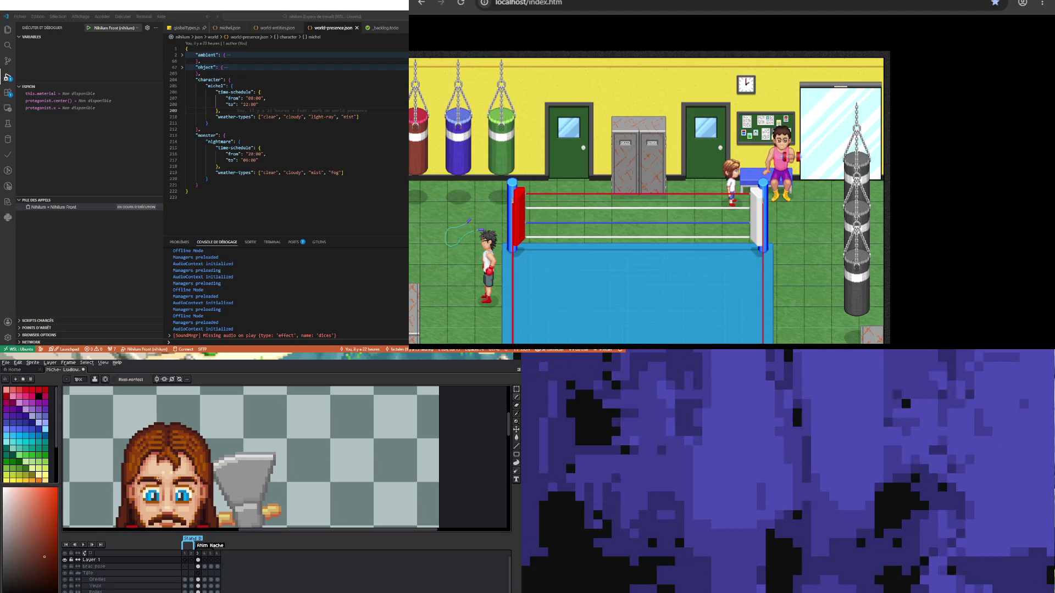
scroll(159, 478, up, 2)
scroll(160, 478, down, 3)
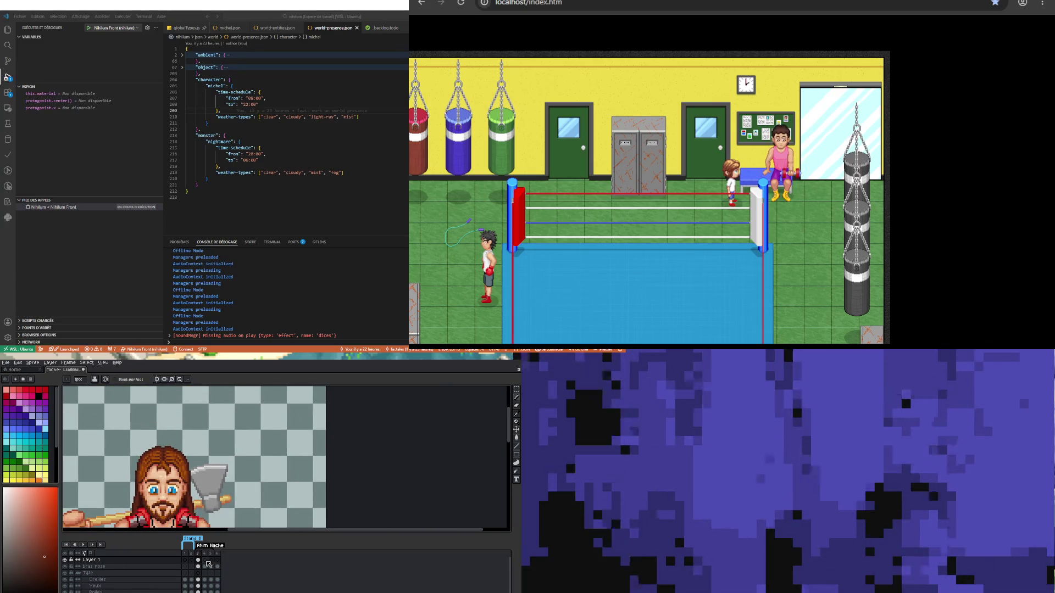
click(205, 566)
click(199, 566)
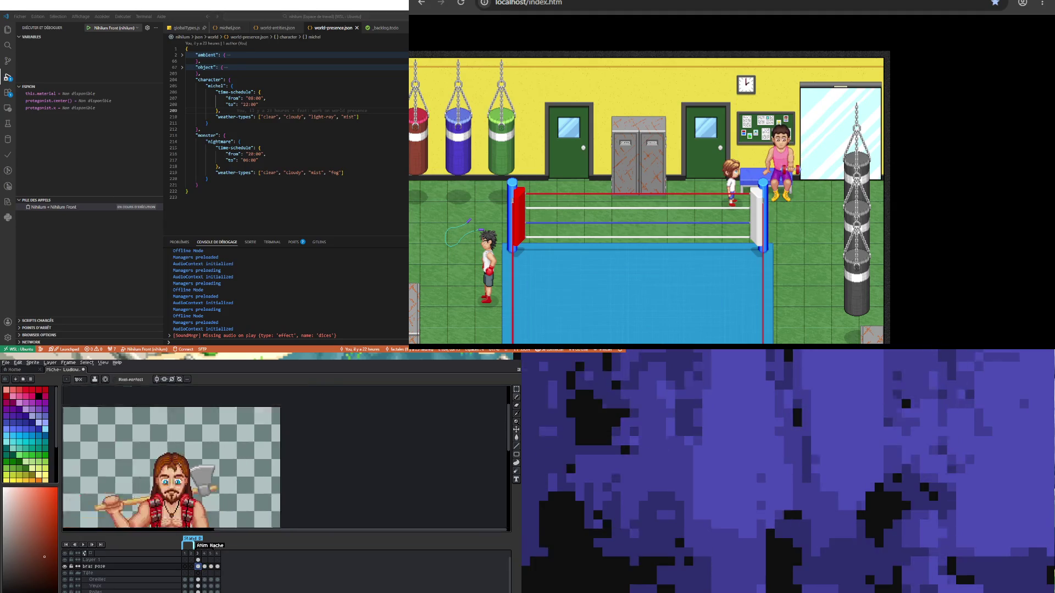
scroll(179, 465, down, 1)
scroll(190, 467, up, 2)
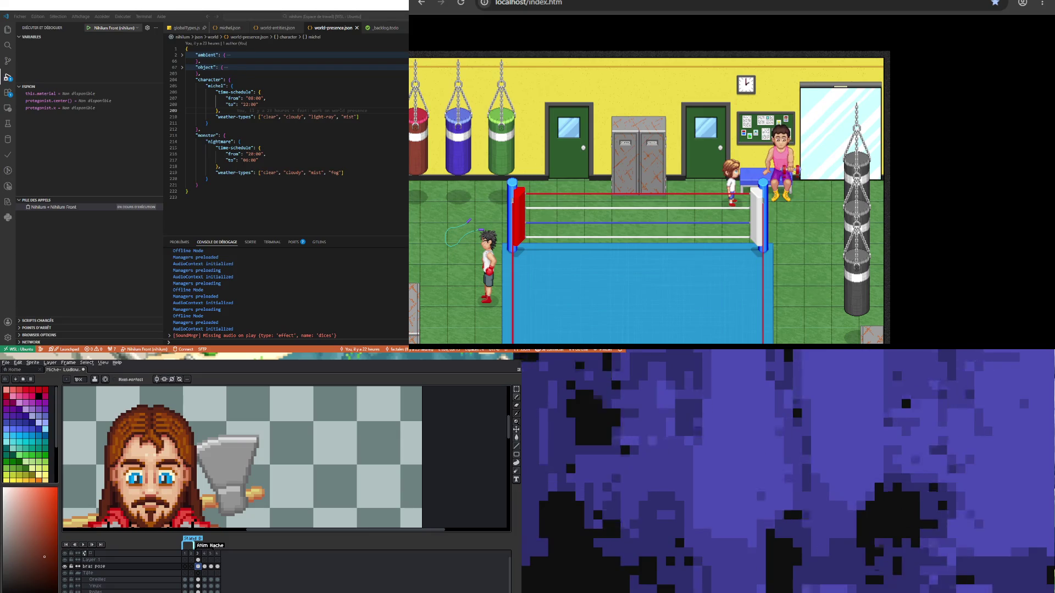
scroll(202, 432, down, 1)
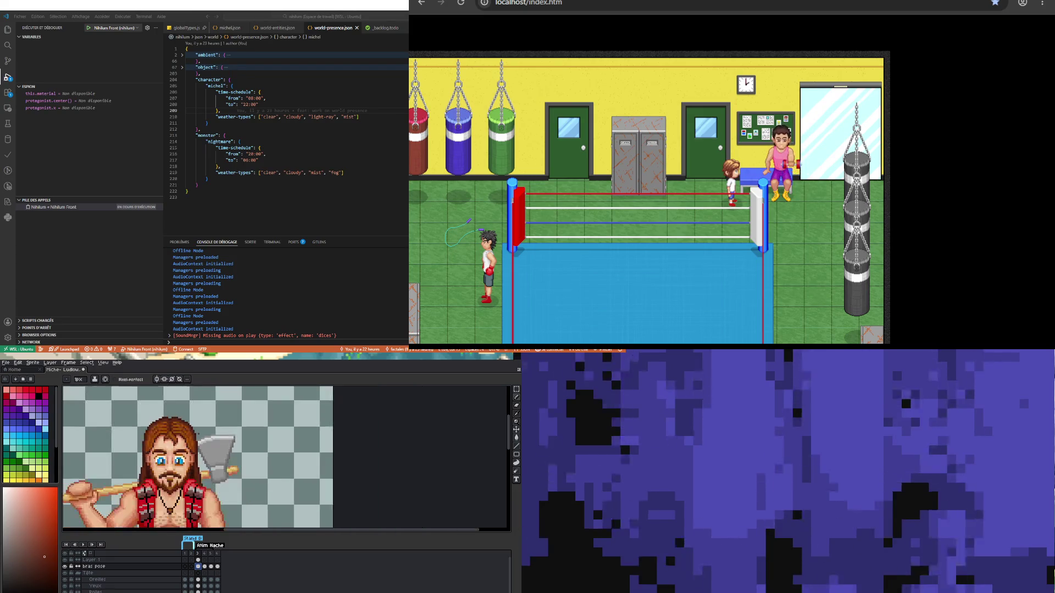
click(88, 560)
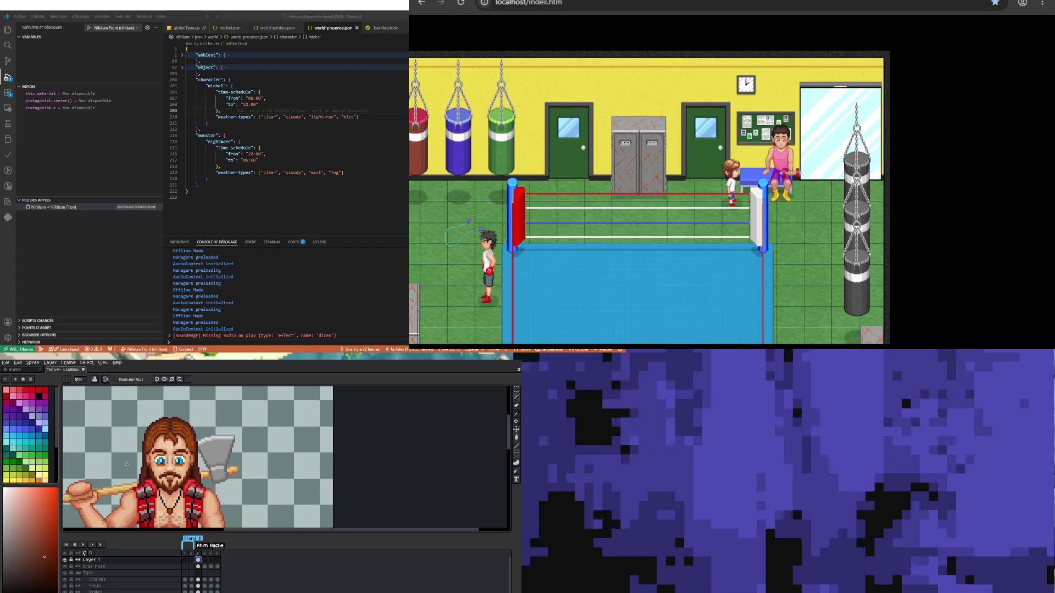
scroll(126, 464, down, 1)
scroll(126, 464, up, 2)
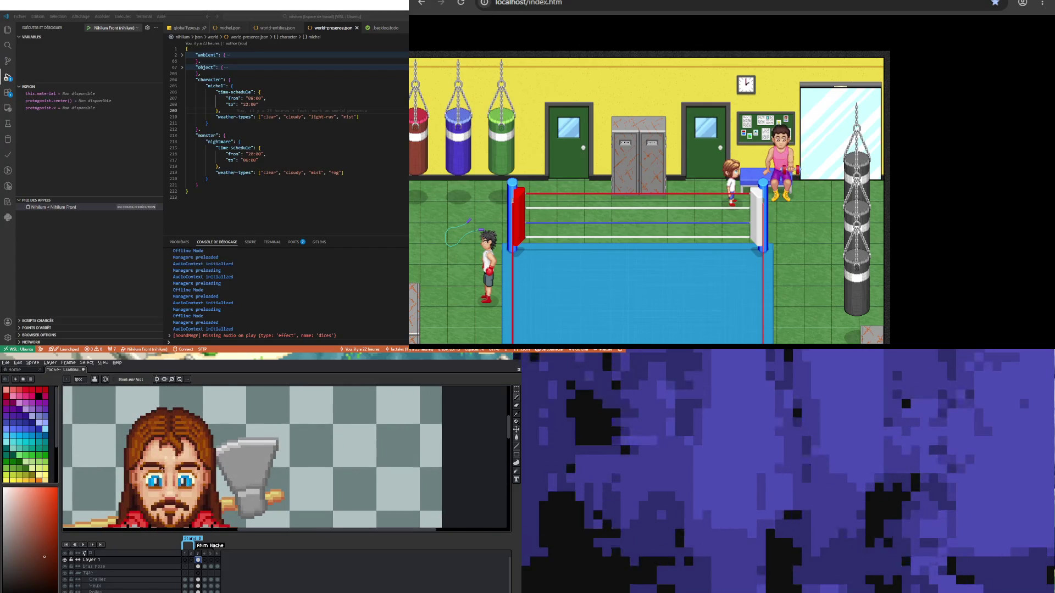
Step: Toggle Layer 1's visibility to compare the fringe, then sample the orange-brown hair colour
scroll(126, 464, up, 1)
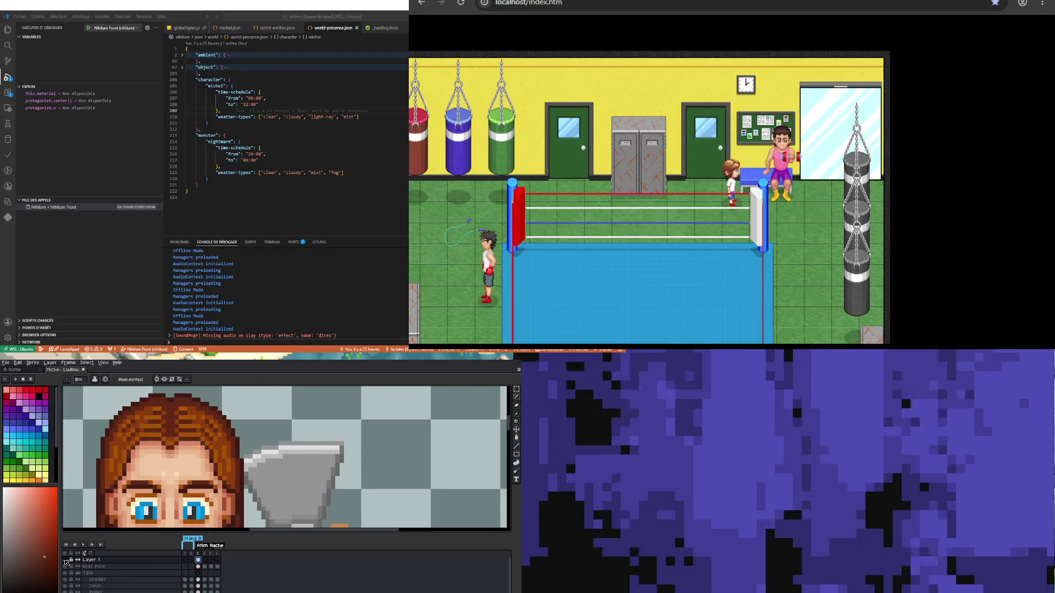
click(66, 561)
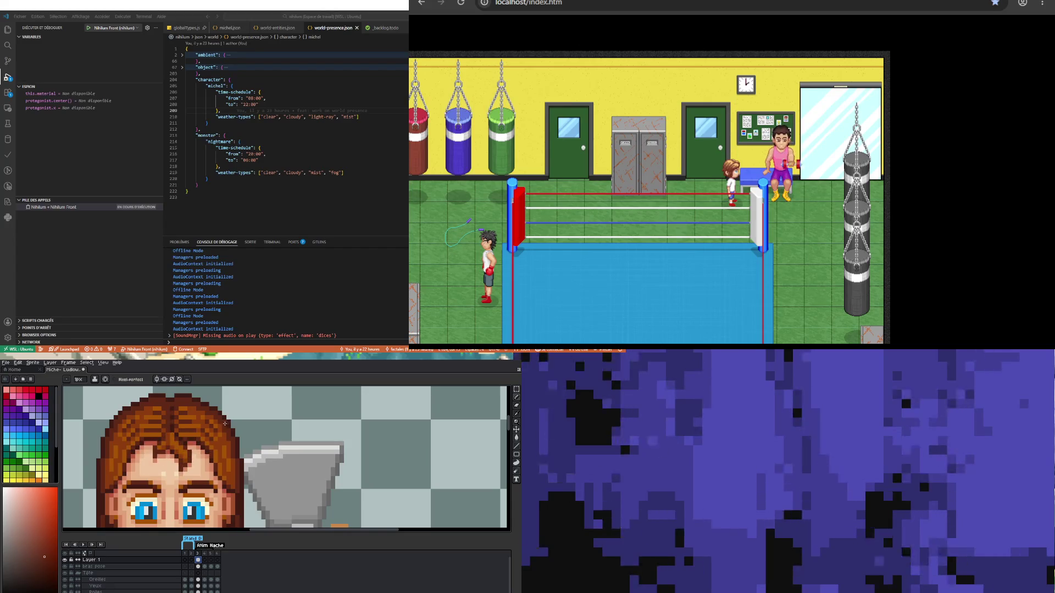
scroll(159, 445, up, 1)
scroll(101, 441, up, 1)
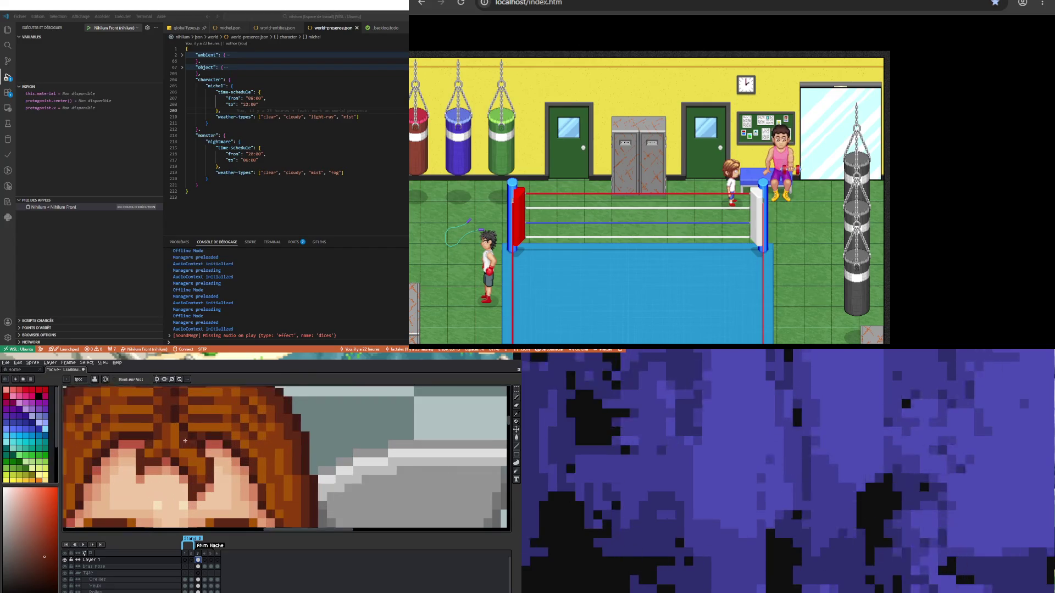
alt+click(101, 440)
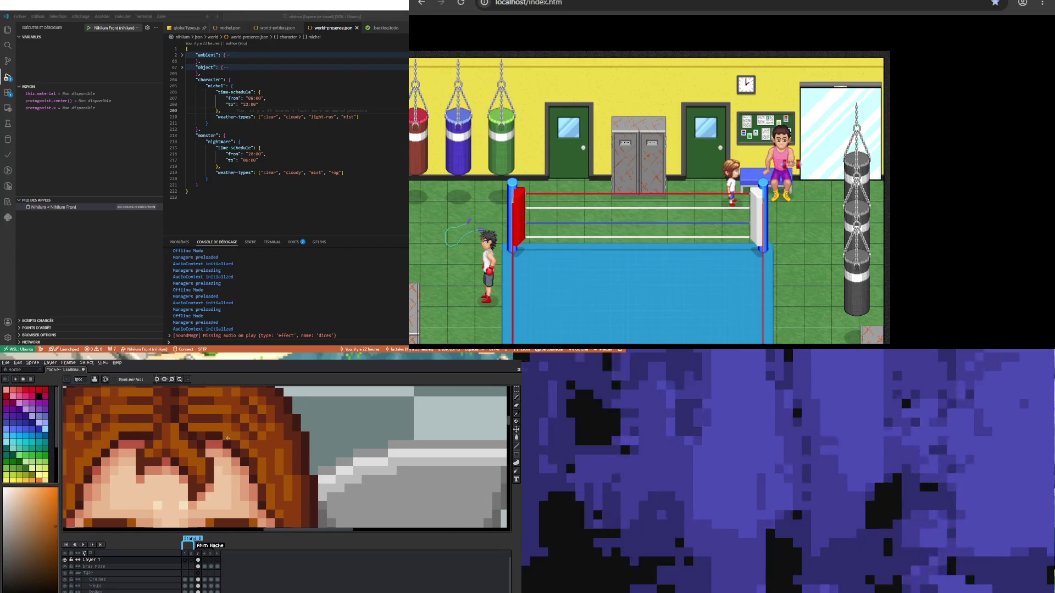
Step: Sample the dark red hair shade and return to the 1px Pencil
scroll(199, 440, down, 3)
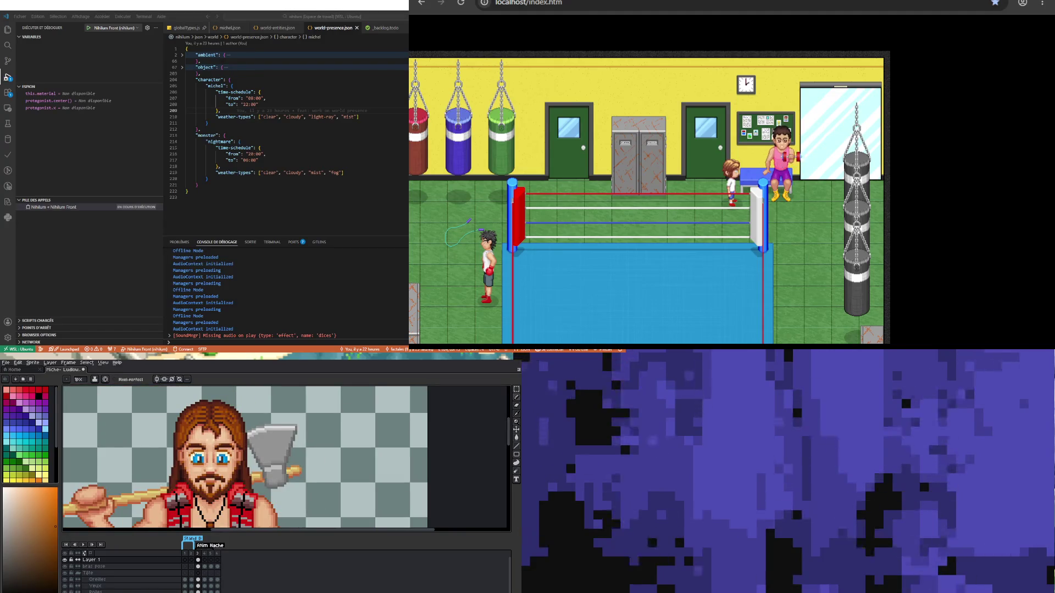
scroll(200, 426, up, 1)
scroll(203, 424, down, 1)
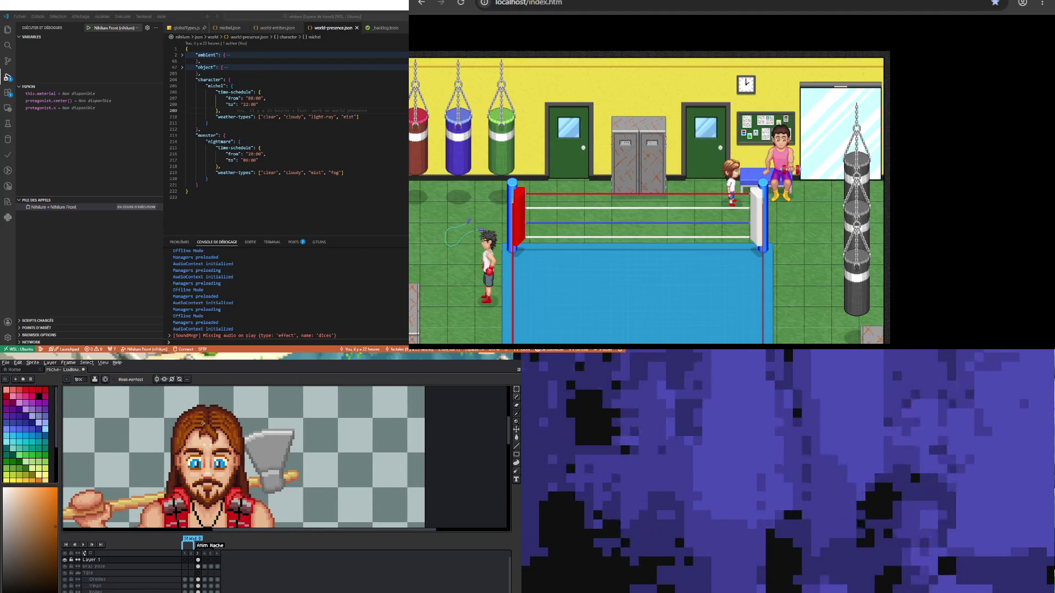
scroll(205, 424, up, 1)
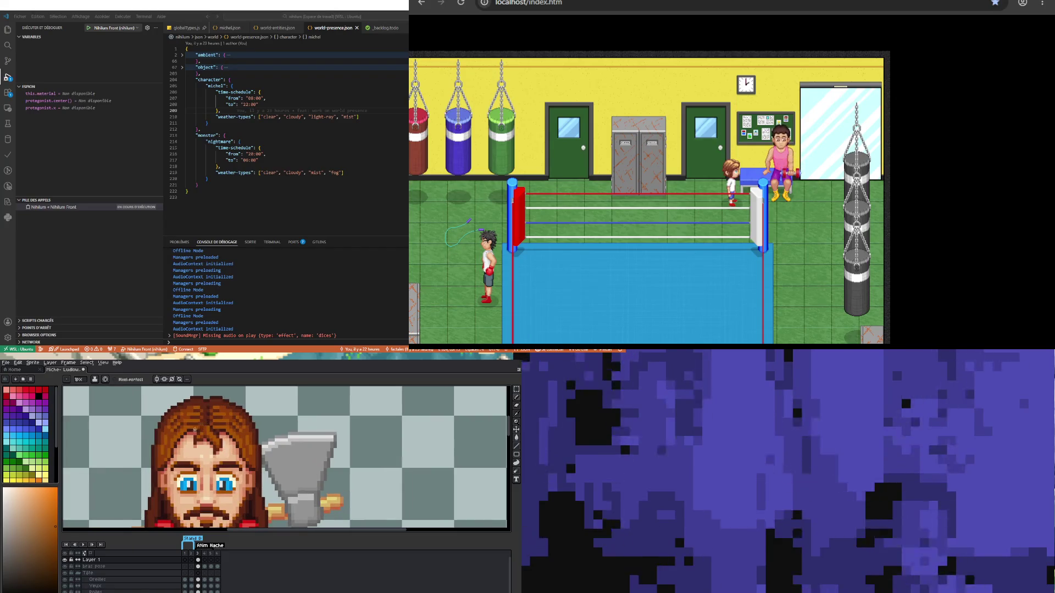
scroll(206, 424, up, 2)
key(i)
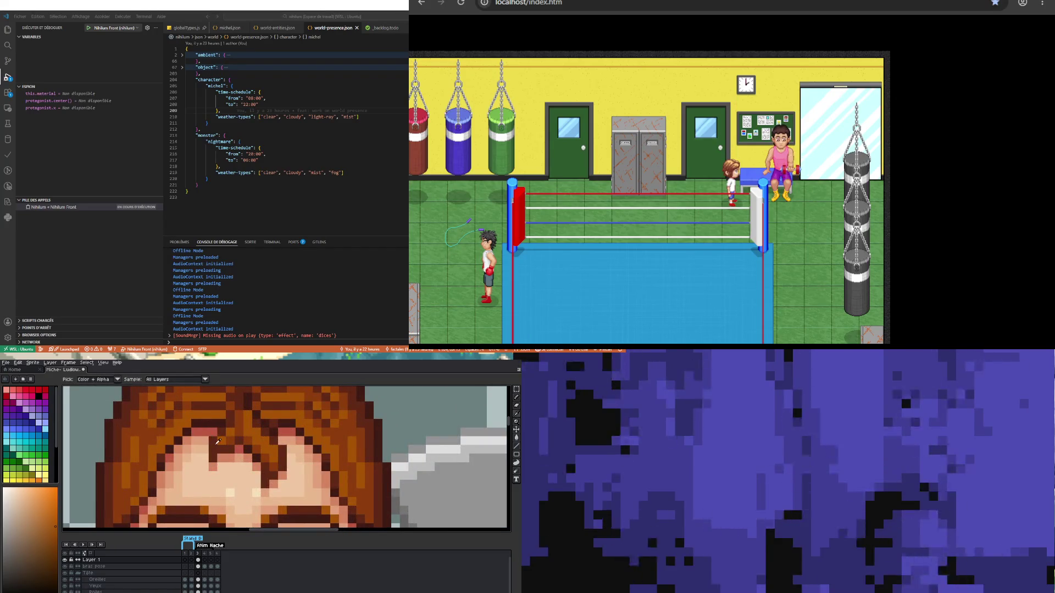
click(201, 422)
key(b)
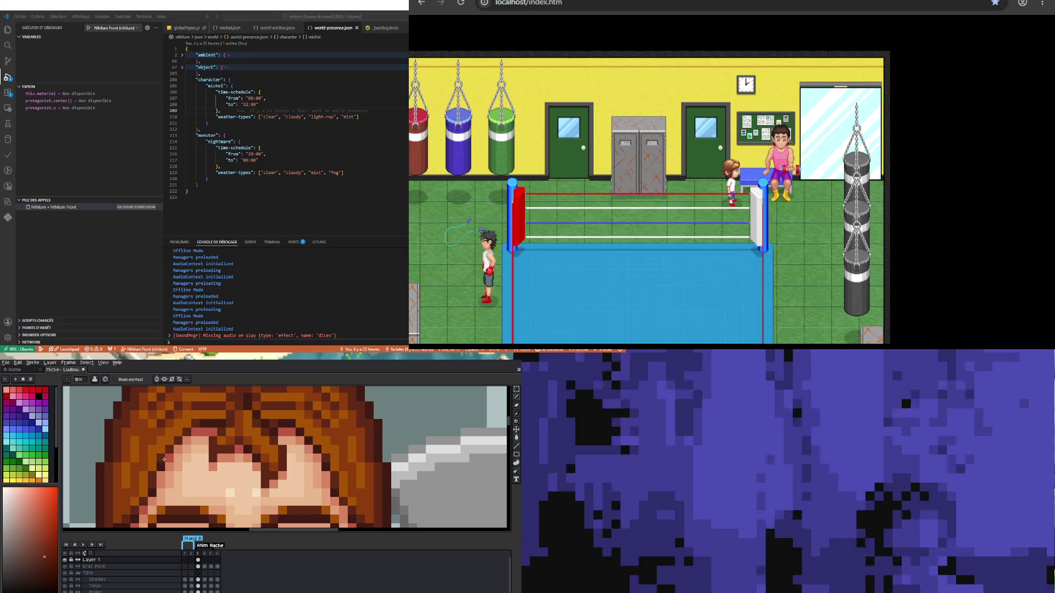
key(v)
key(b)
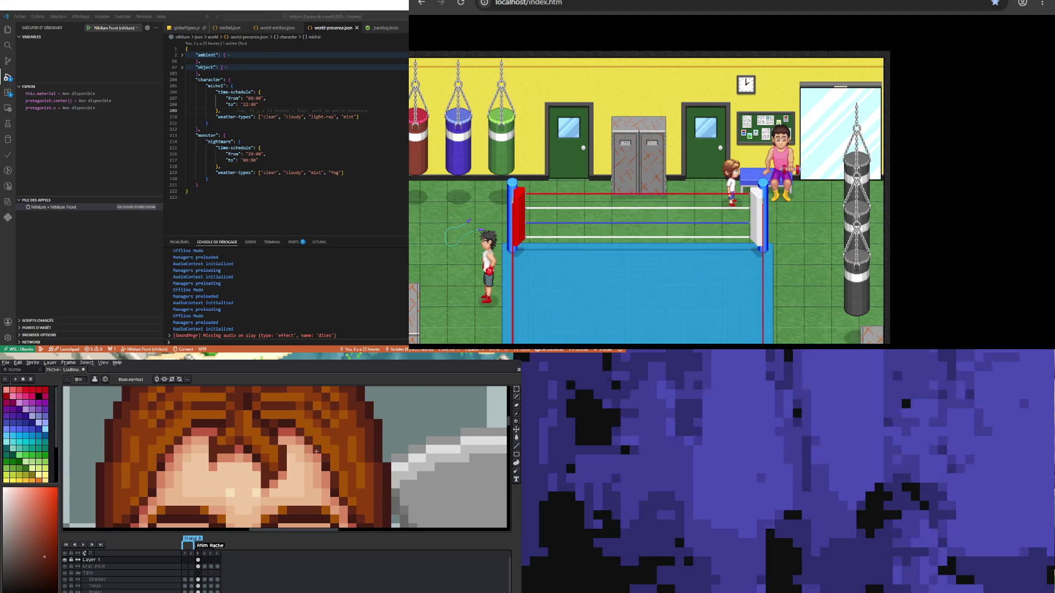
Step: Pan down toward the eyes and pick the orange hair colour from the sprite
scroll(319, 448, down, 3)
scroll(316, 446, up, 2)
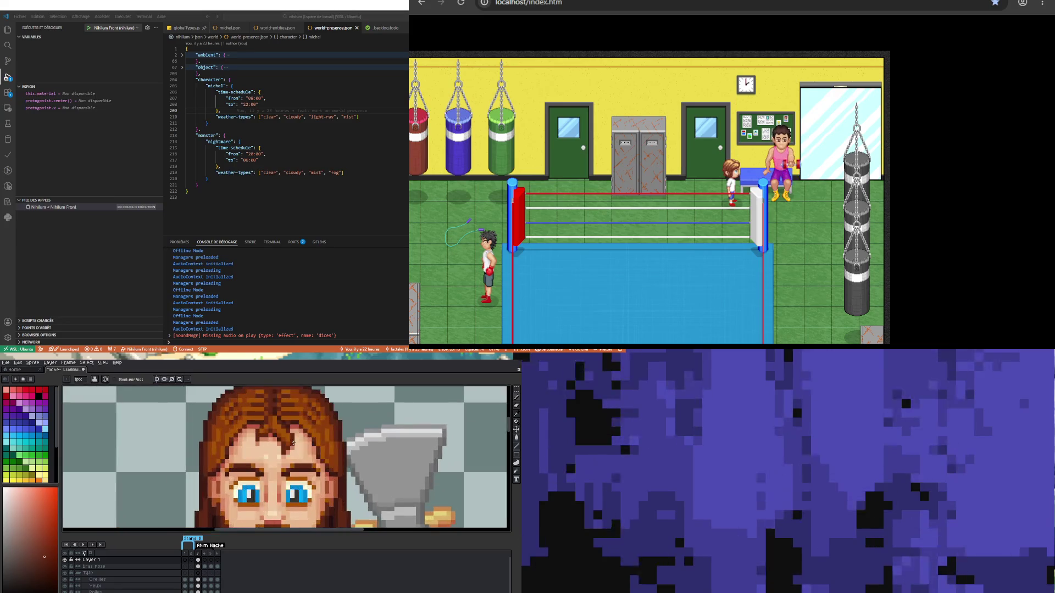
scroll(256, 448, down, 1)
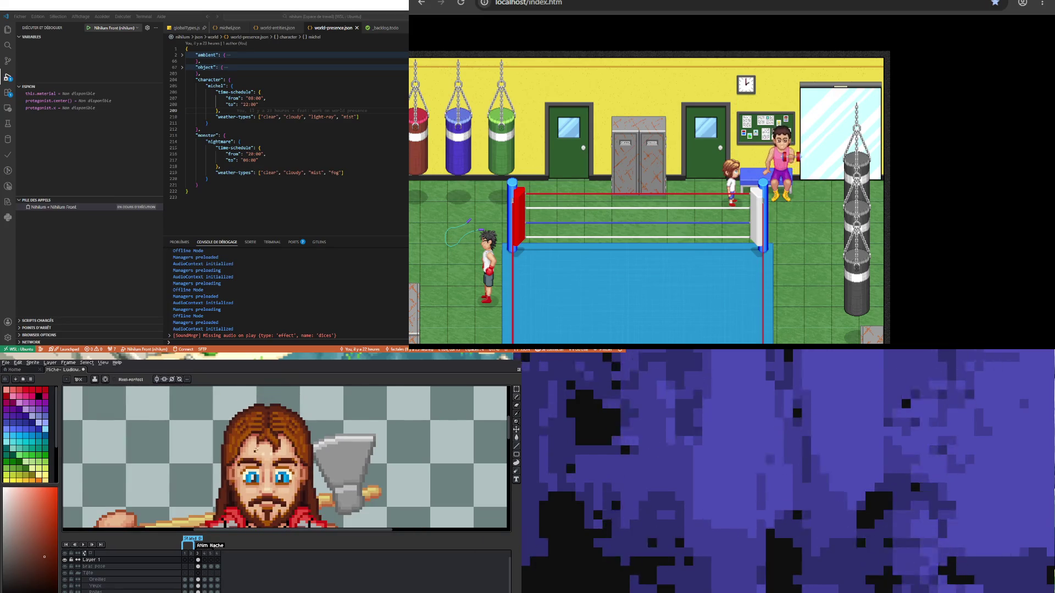
scroll(256, 448, up, 3)
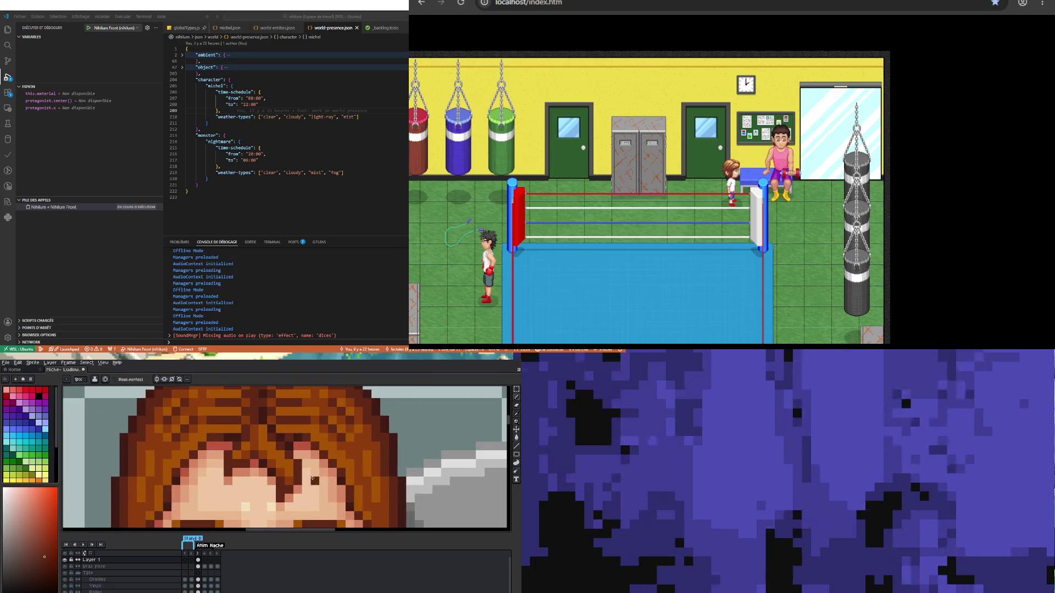
scroll(223, 458, down, 2)
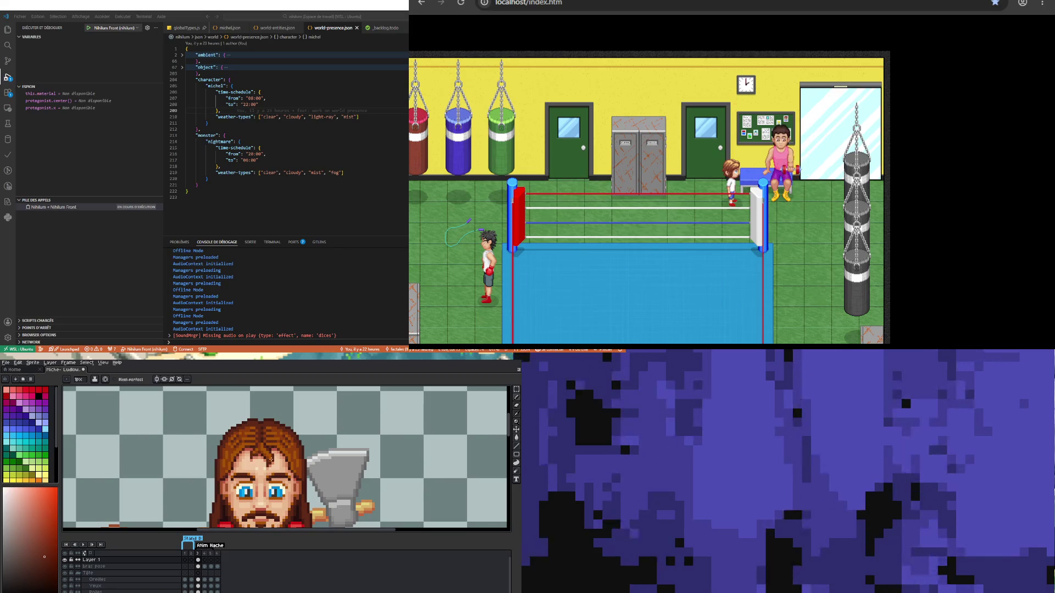
scroll(259, 453, up, 2)
scroll(259, 453, down, 2)
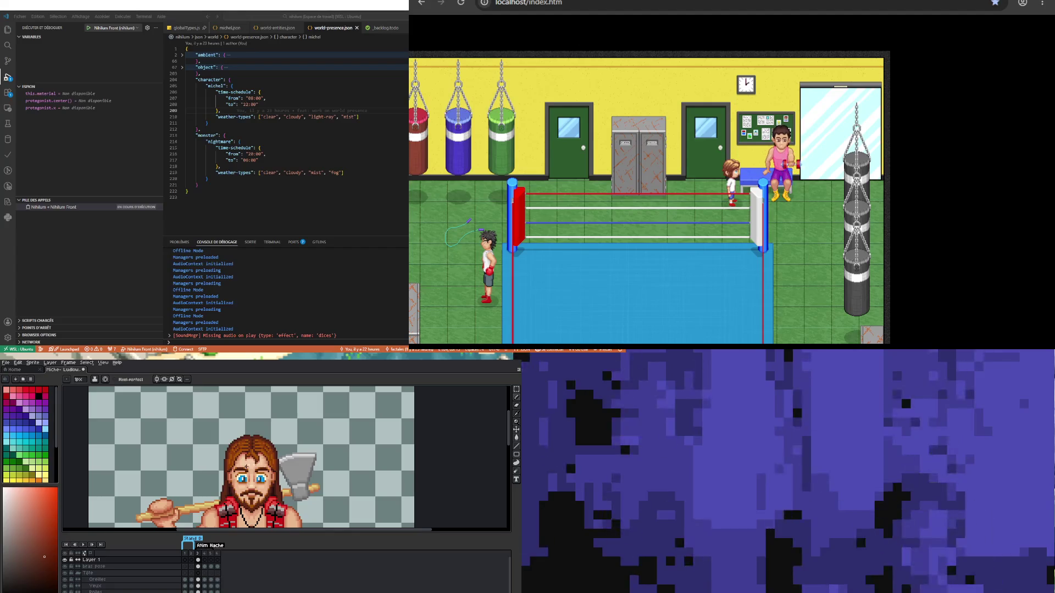
scroll(250, 456, up, 2)
scroll(234, 463, up, 2)
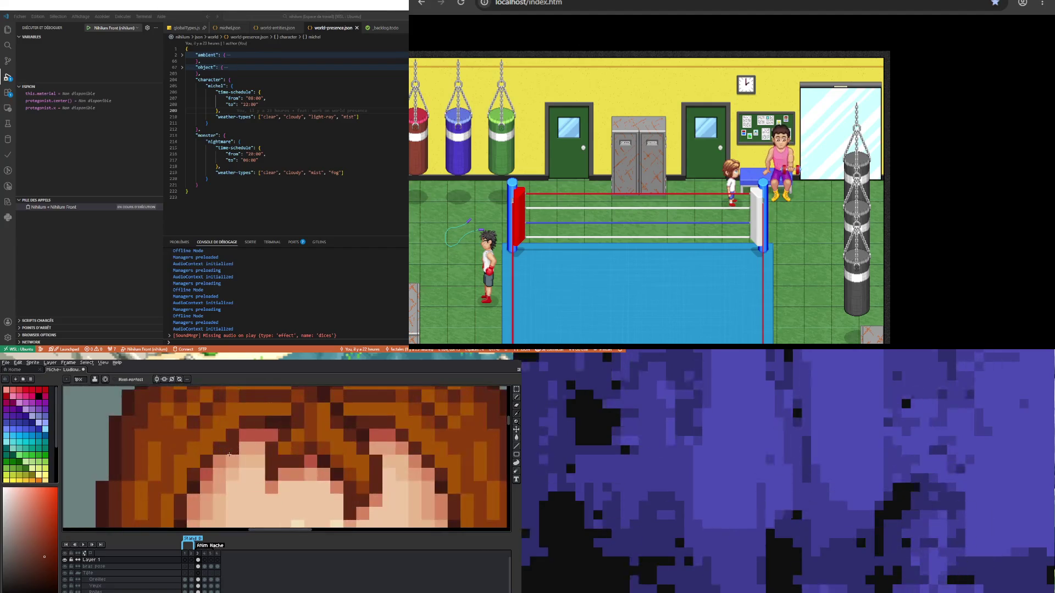
scroll(227, 455, down, 2)
scroll(209, 456, up, 2)
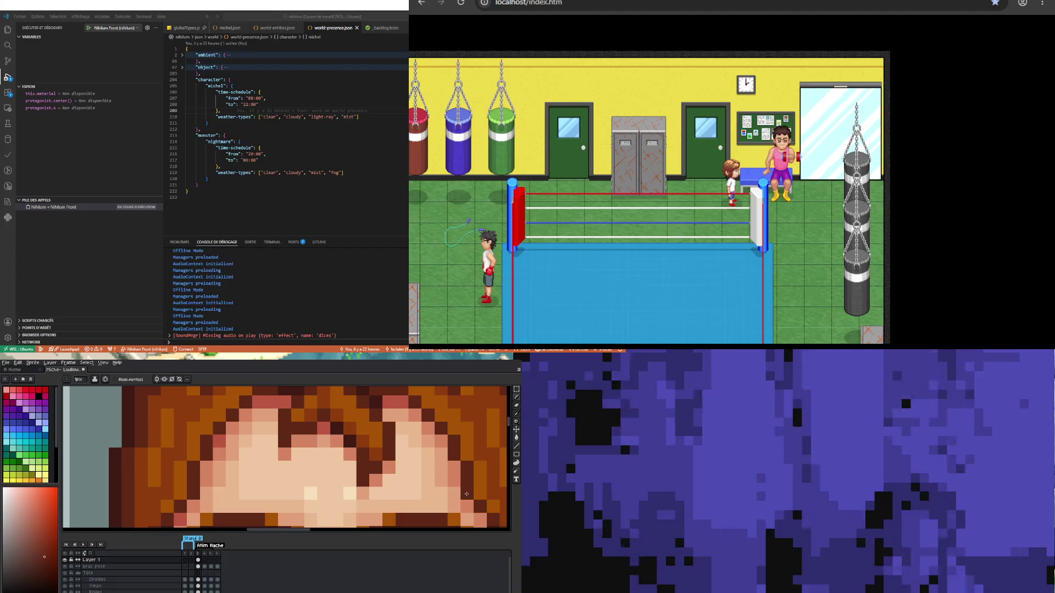
scroll(259, 468, down, 3)
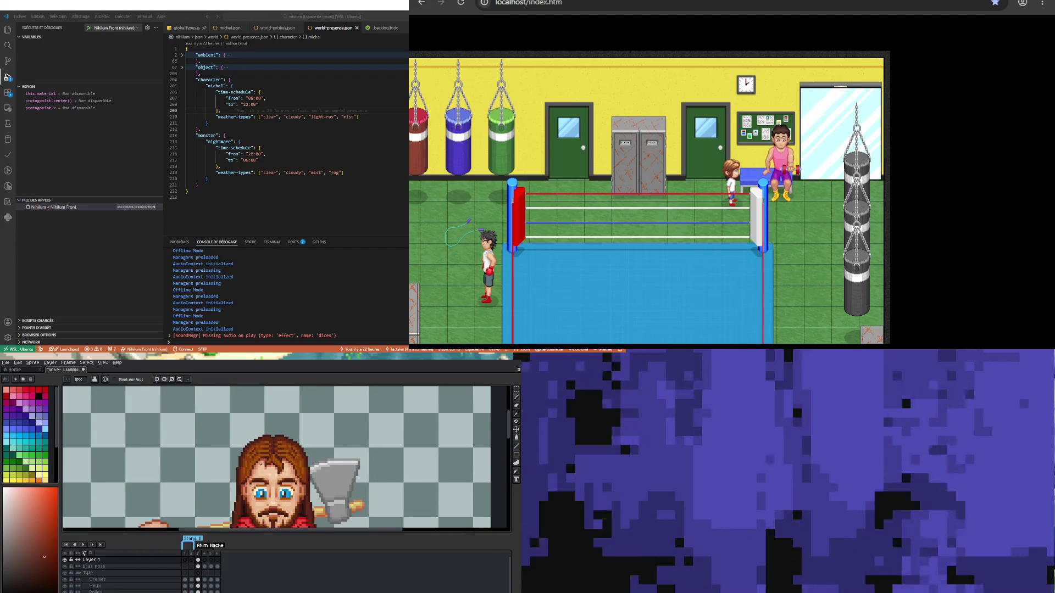
scroll(245, 460, up, 2)
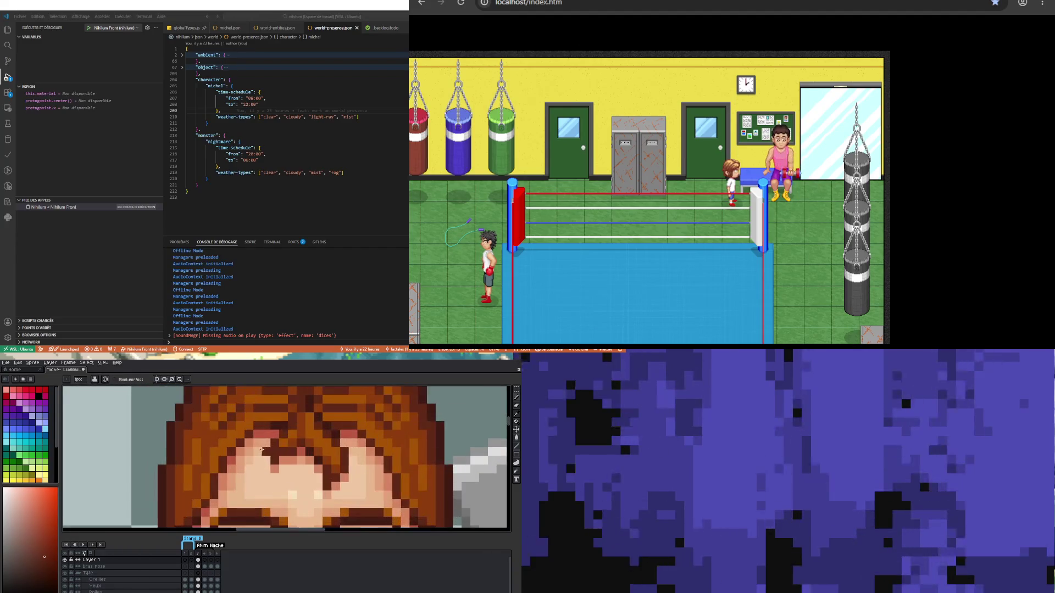
key(i)
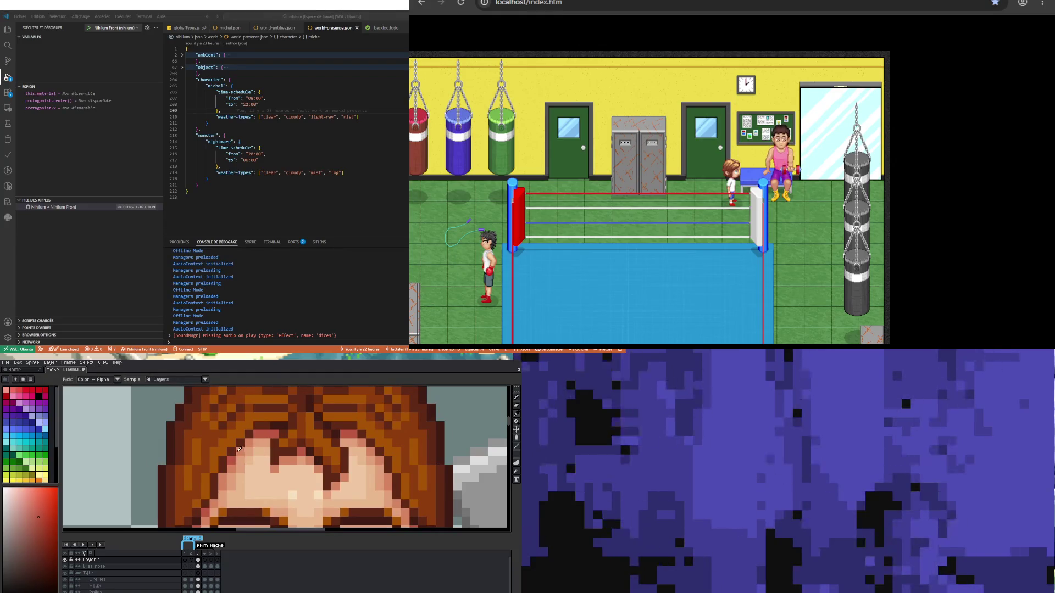
key(b)
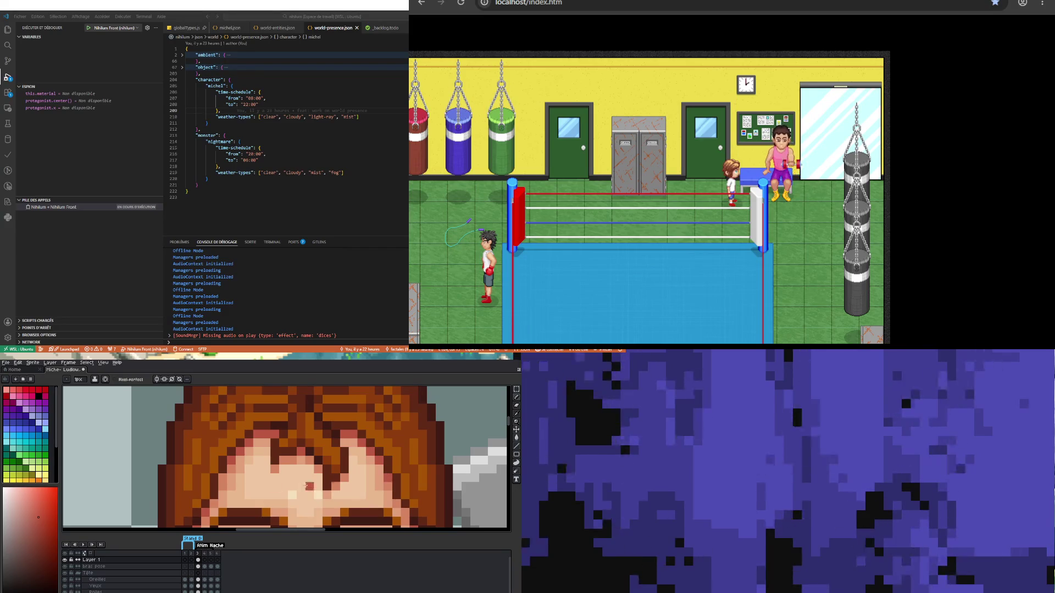
scroll(224, 478, down, 4)
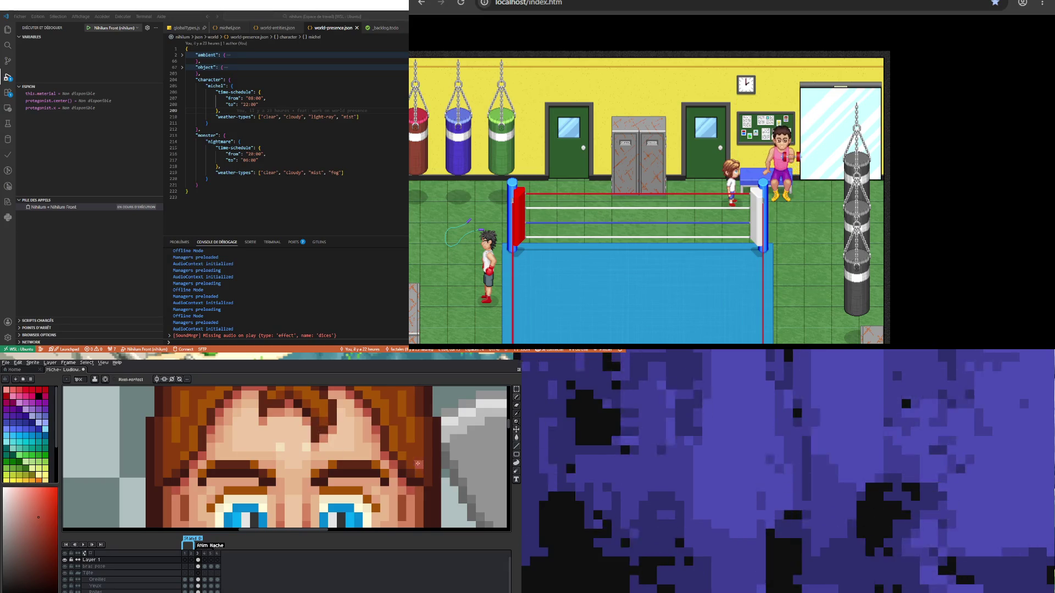
alt+click(385, 468)
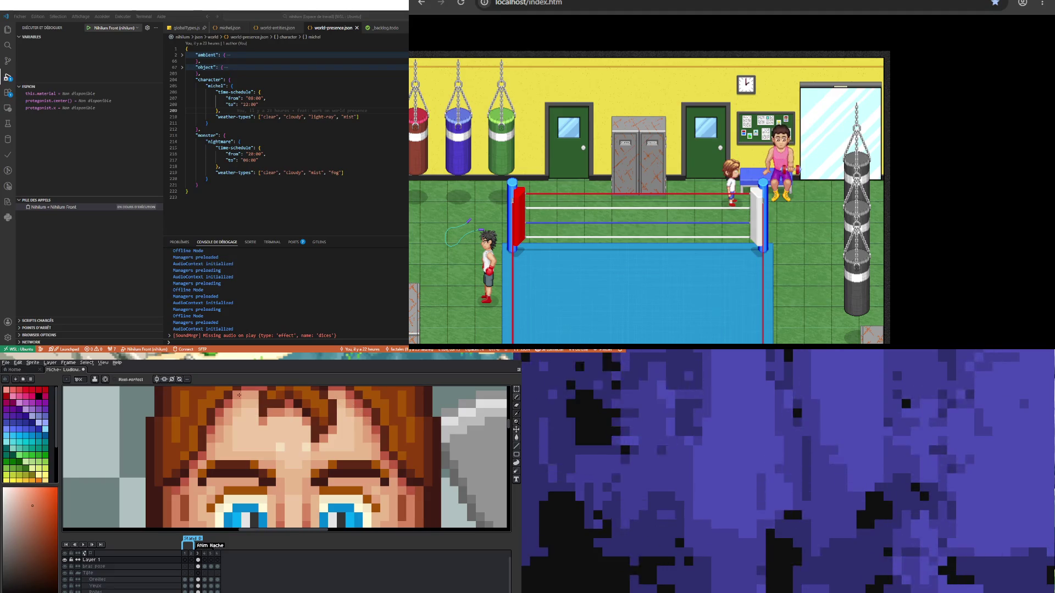
Step: Sample the lighter skin tone from the character's face
scroll(289, 445, down, 2)
scroll(290, 447, up, 3)
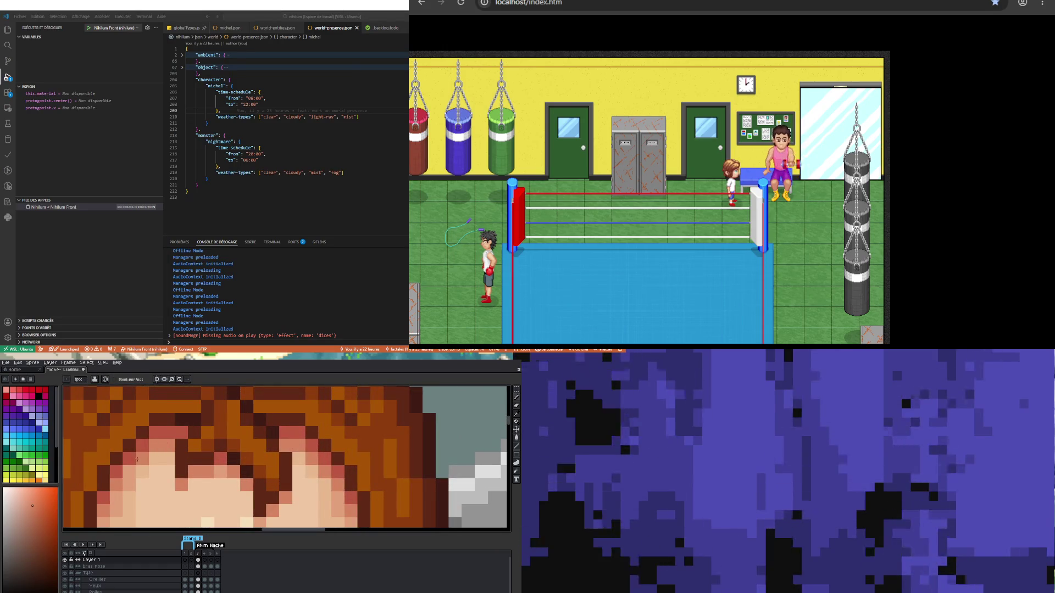
scroll(126, 473, down, 2)
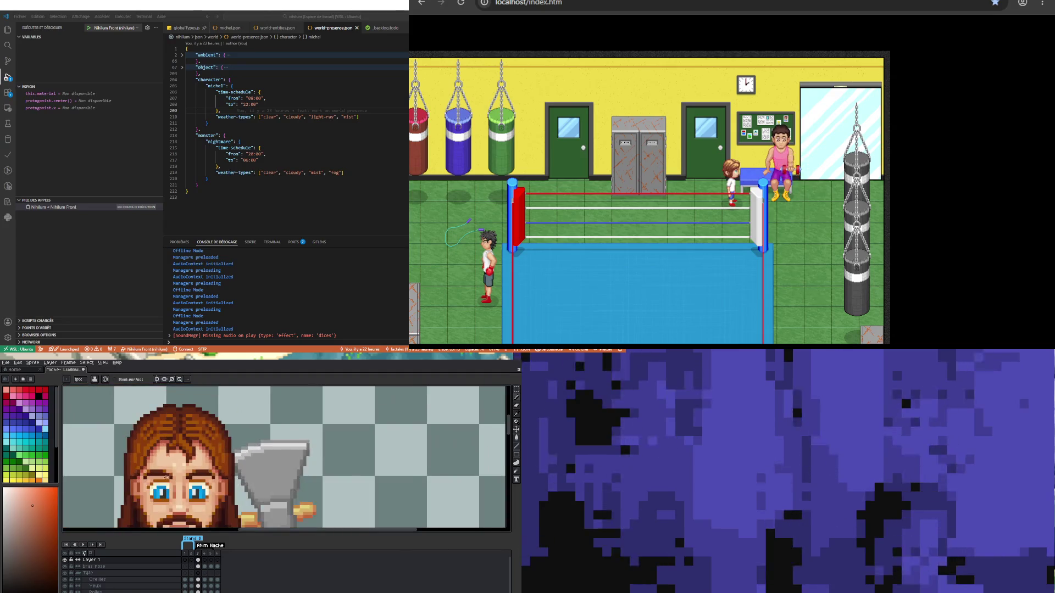
scroll(112, 464, up, 2)
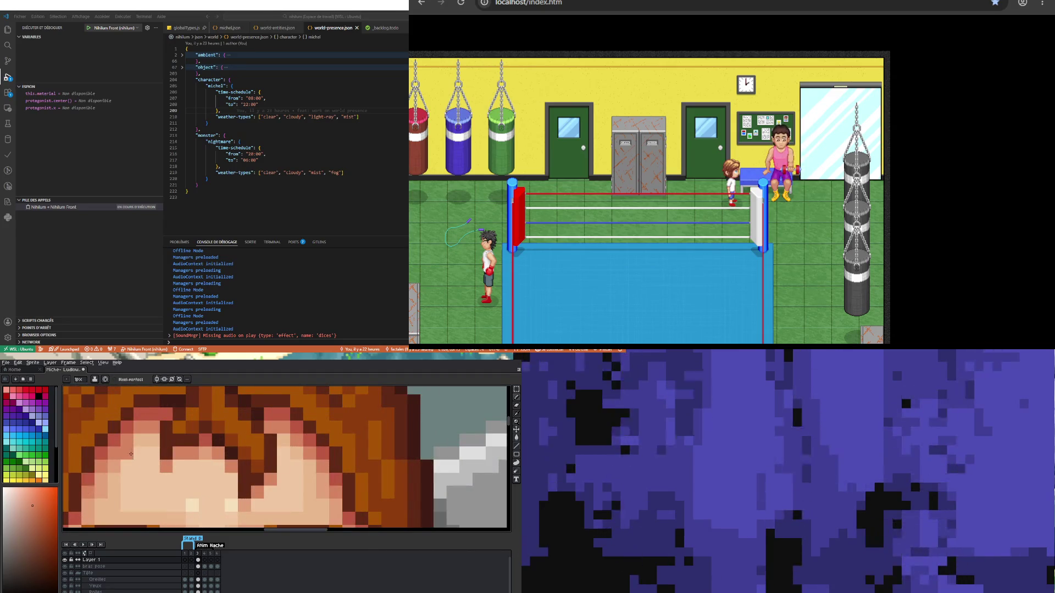
scroll(88, 478, down, 3)
scroll(132, 439, down, 1)
scroll(132, 439, down, 1)
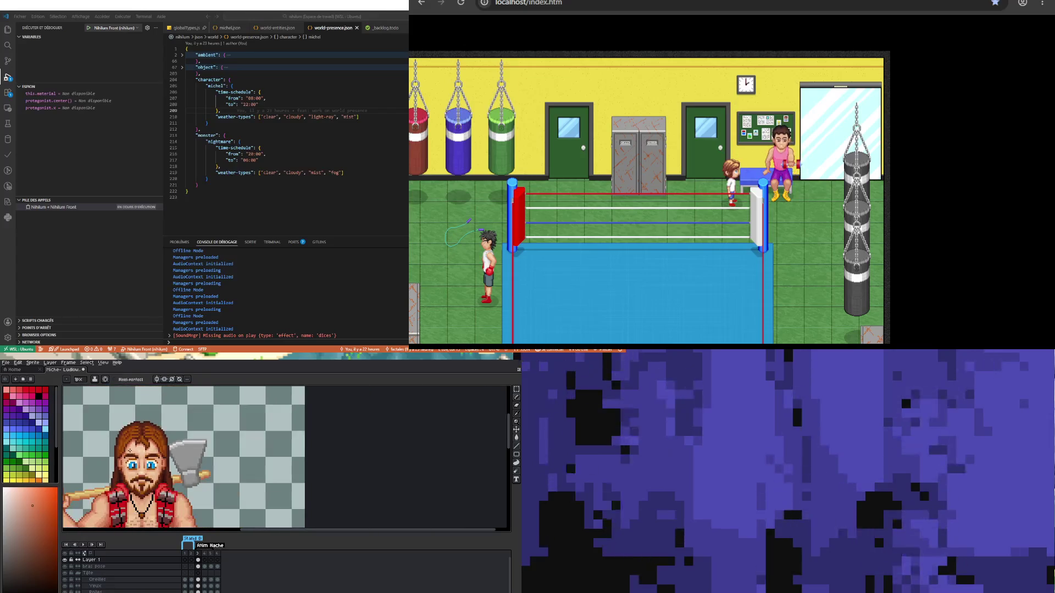
scroll(132, 457, up, 3)
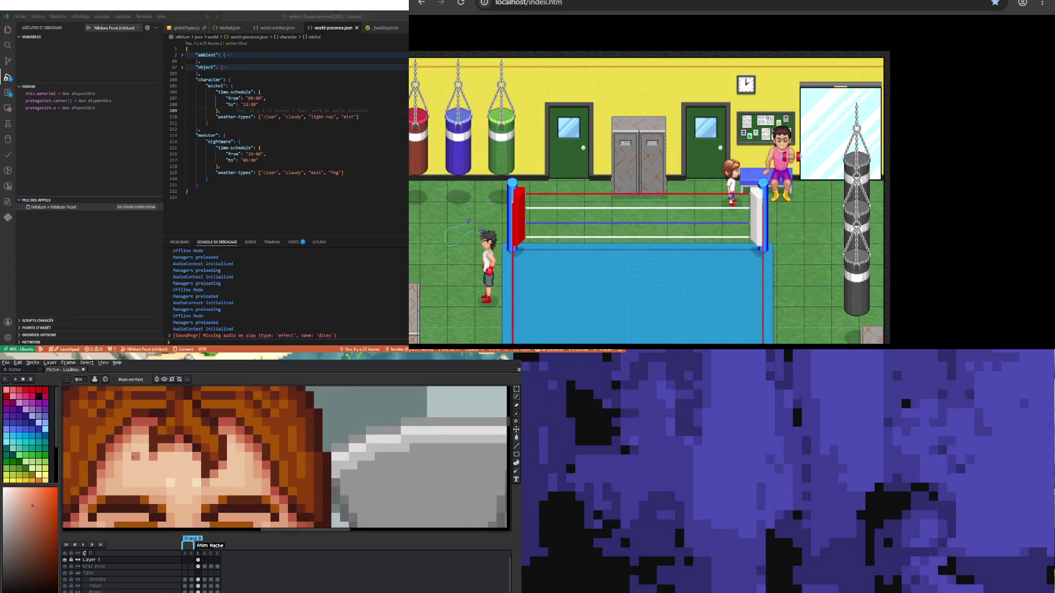
alt+click(127, 455)
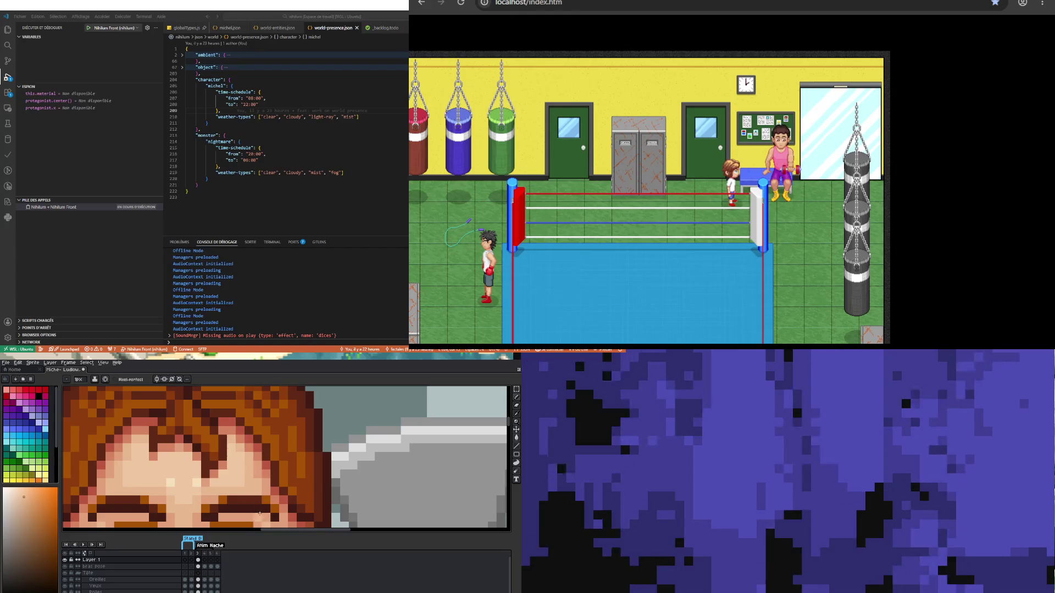
Step: Pick the salmon forehead colour and paint over the dark hair run and diagonal strand
scroll(193, 450, down, 3)
scroll(192, 450, up, 4)
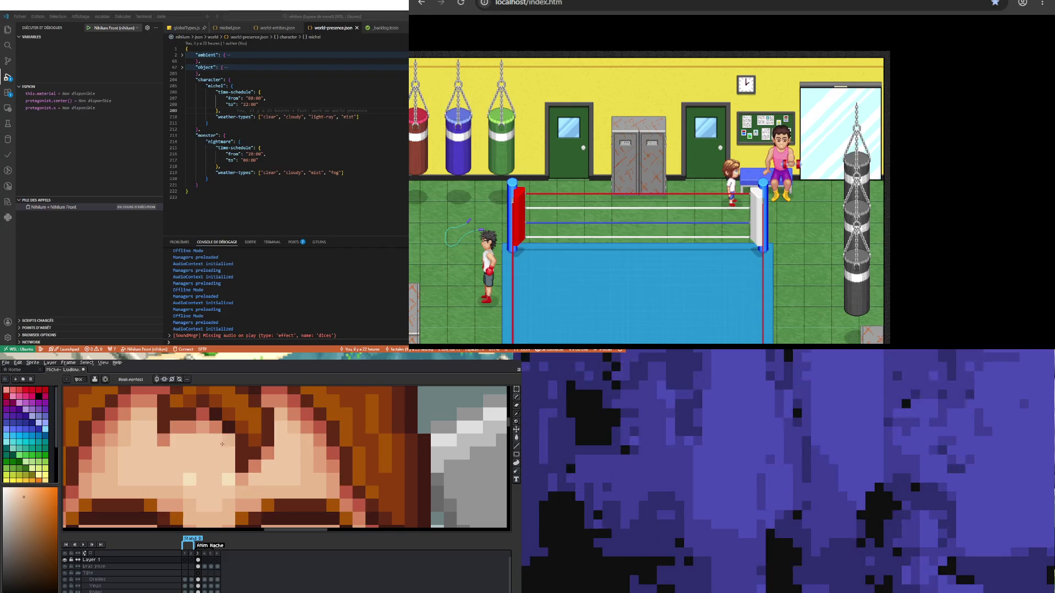
scroll(222, 444, down, 4)
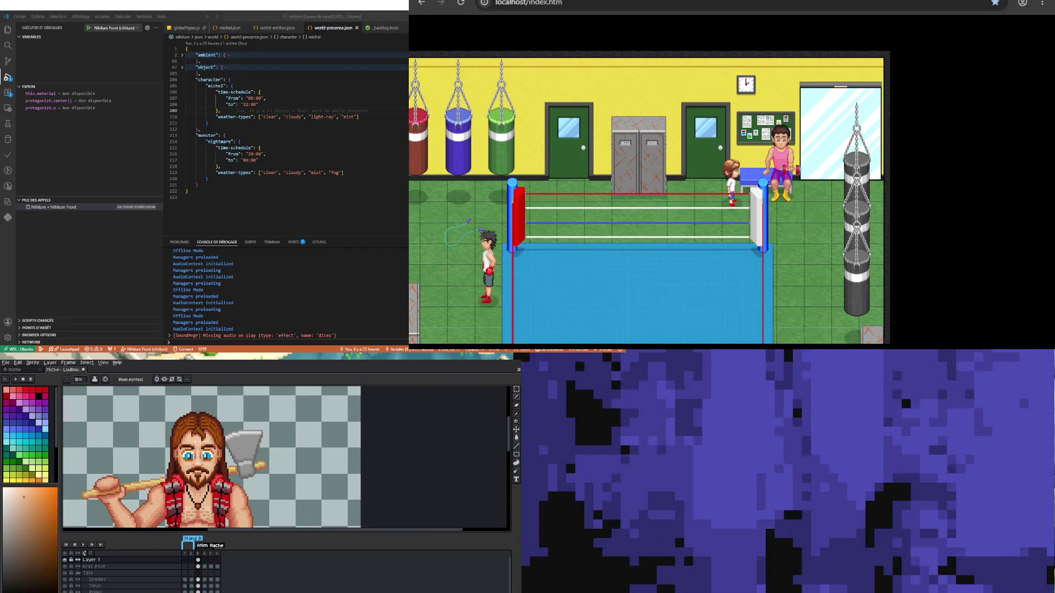
scroll(195, 442, up, 5)
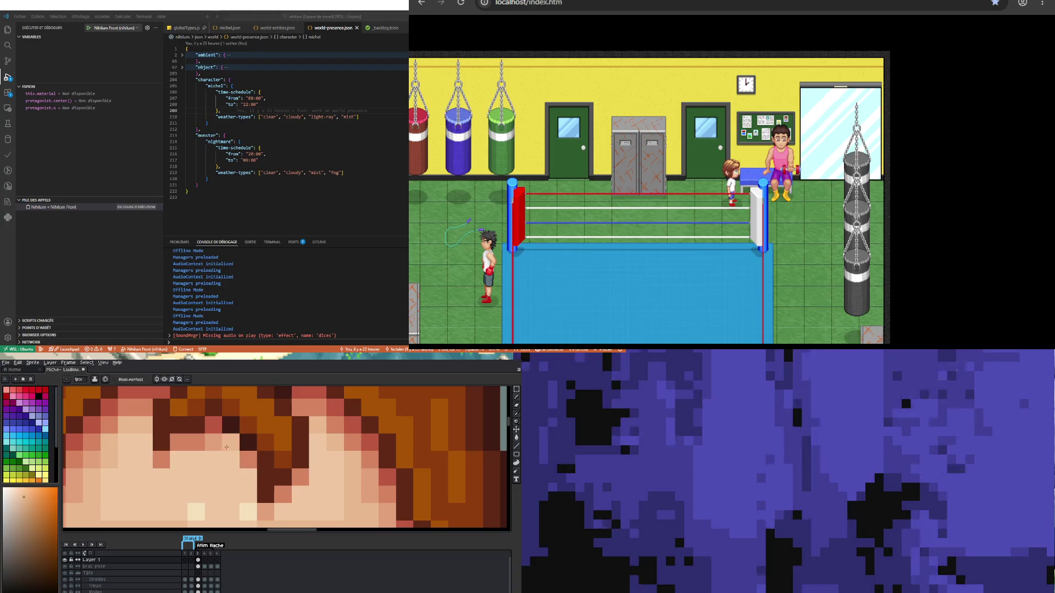
alt+click(217, 419)
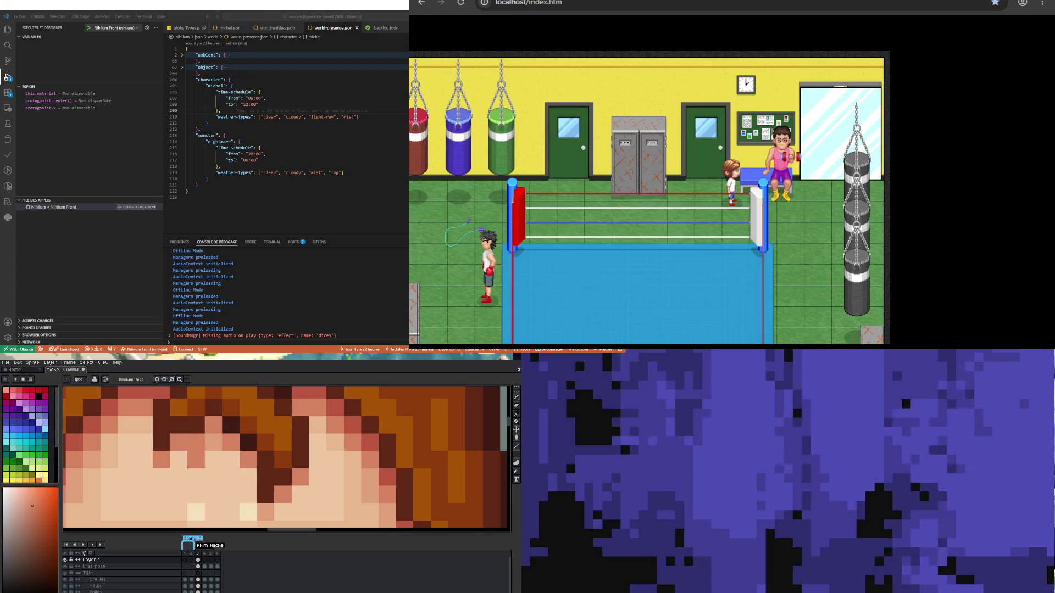
alt+click(214, 439)
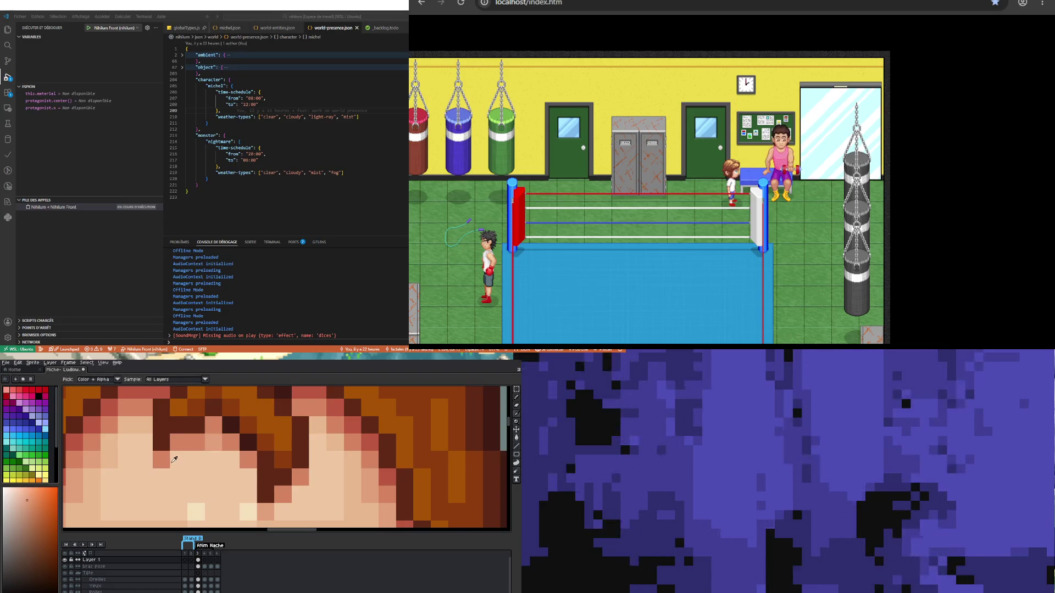
mouse_move(178, 443)
mouse_down()
mouse_move(236, 443)
mouse_move(245, 458)
mouse_up()
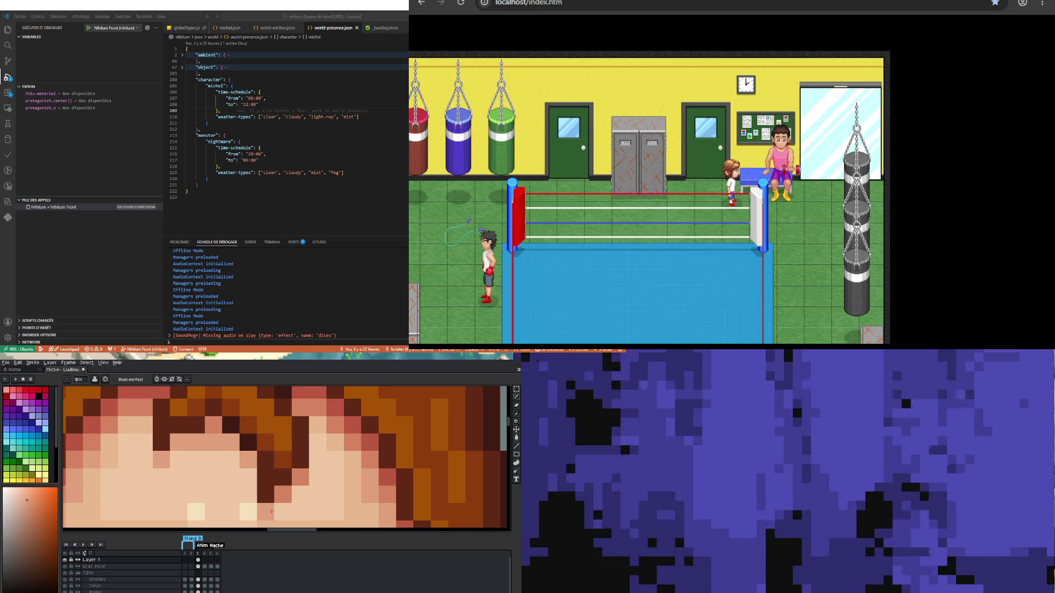
drag(271, 511, 297, 478)
Step: Sample a hair colour from the top of the head and inspect the hairline
scroll(219, 449, down, 2)
scroll(218, 450, up, 2)
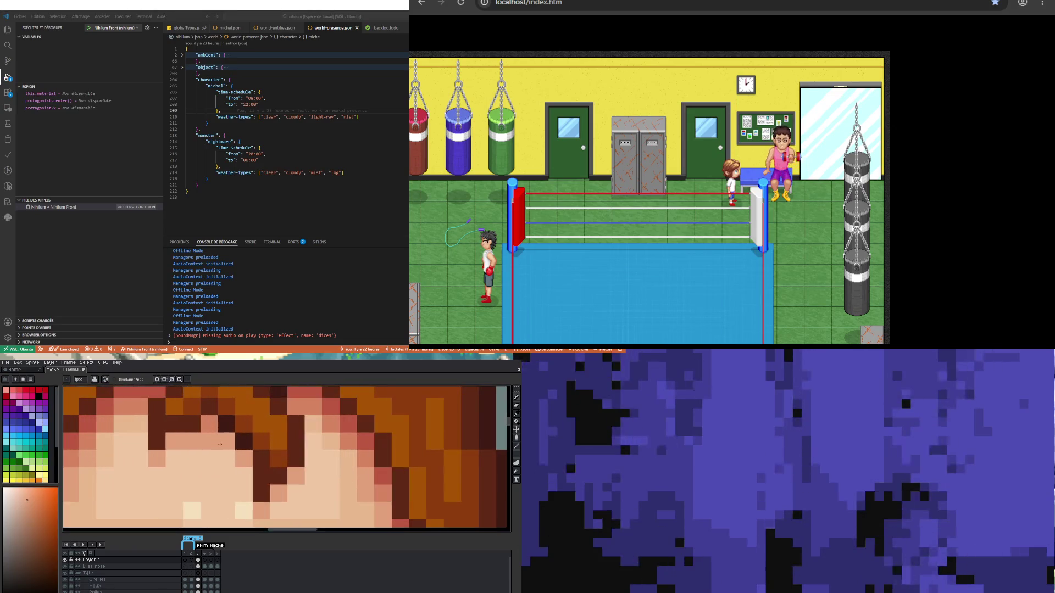
key(alt)
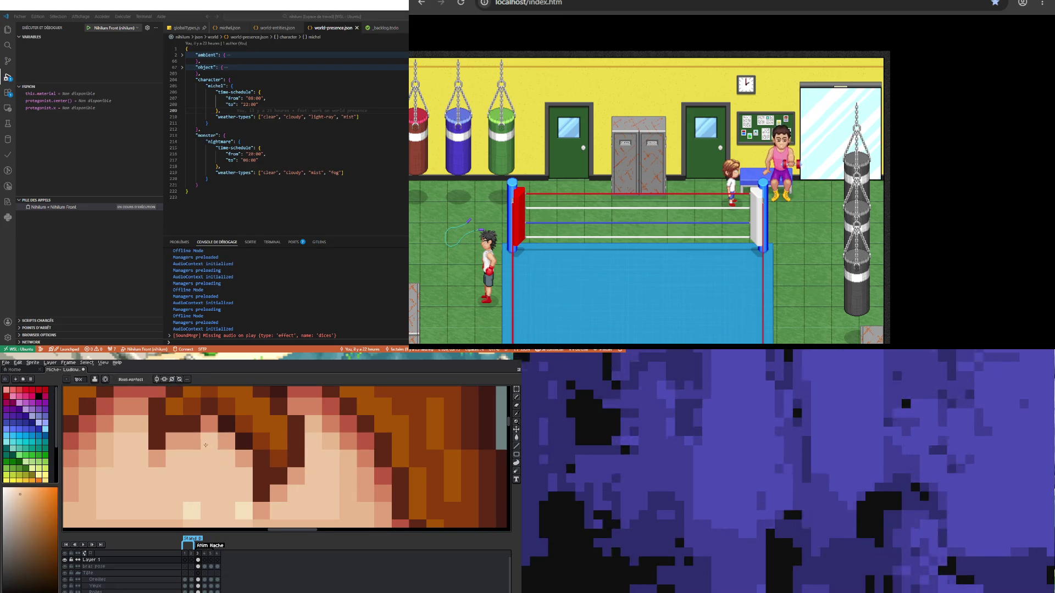
scroll(219, 449, down, 3)
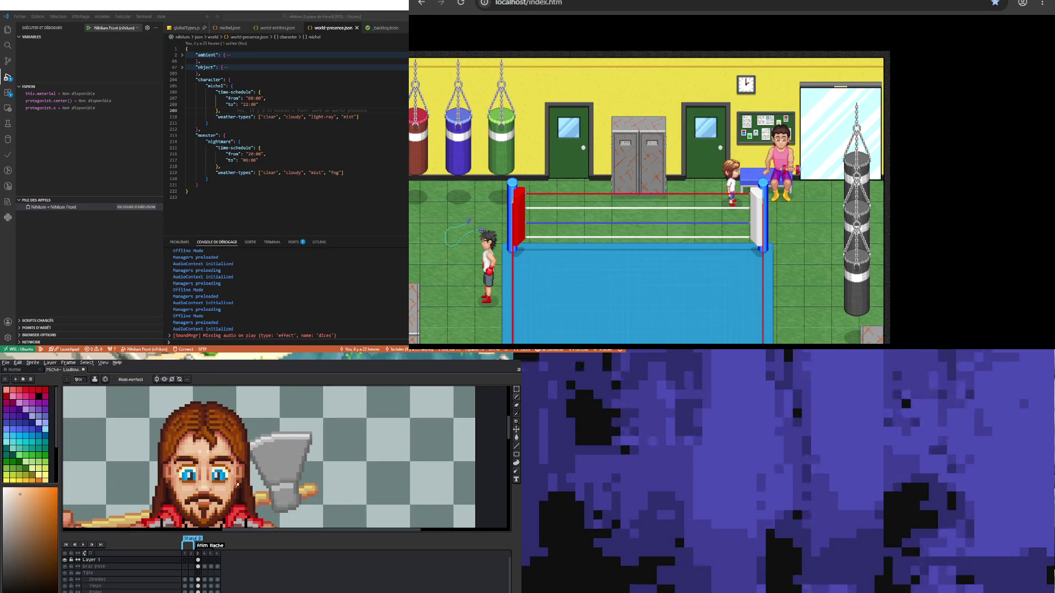
scroll(199, 443, up, 3)
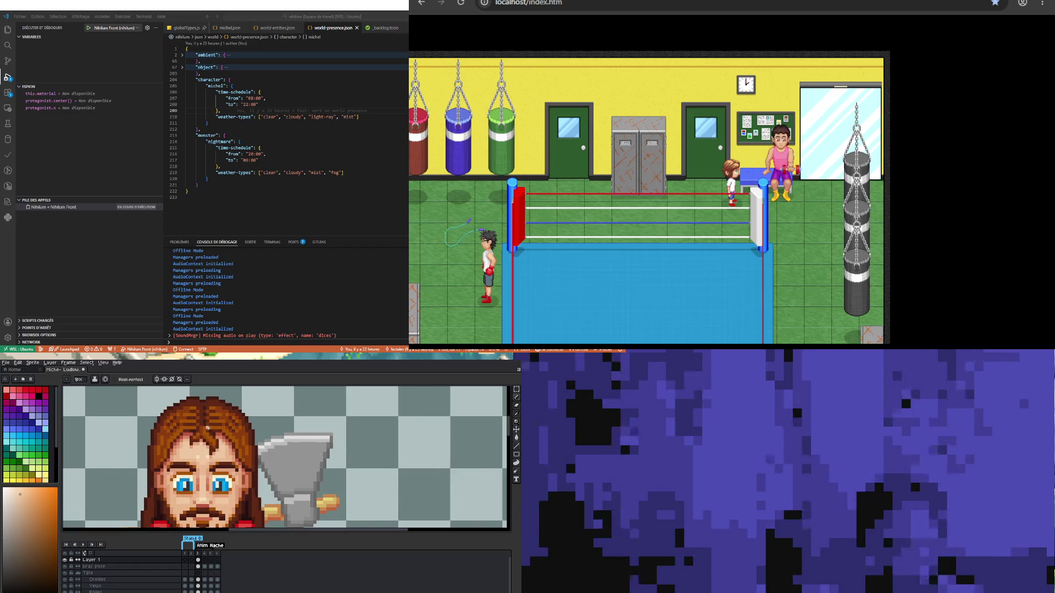
key(alt)
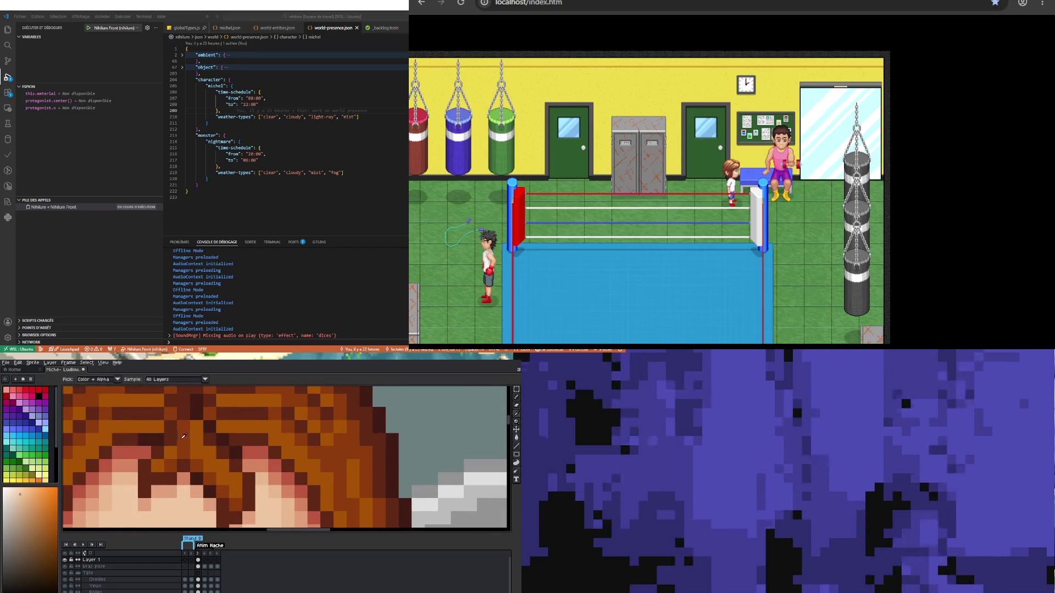
alt+click(174, 449)
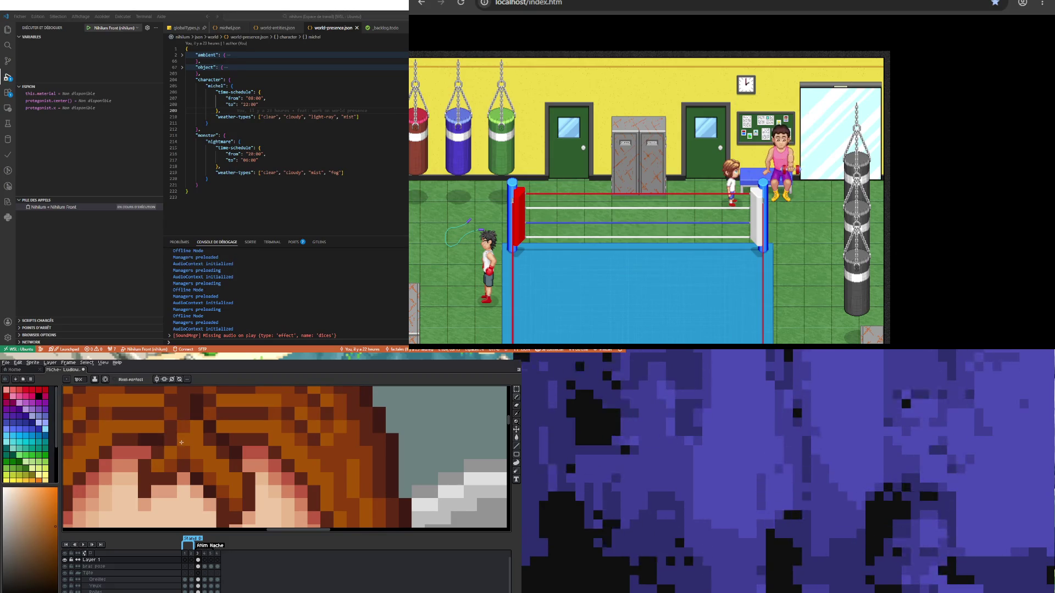
scroll(181, 427, down, 5)
scroll(187, 448, down, 2)
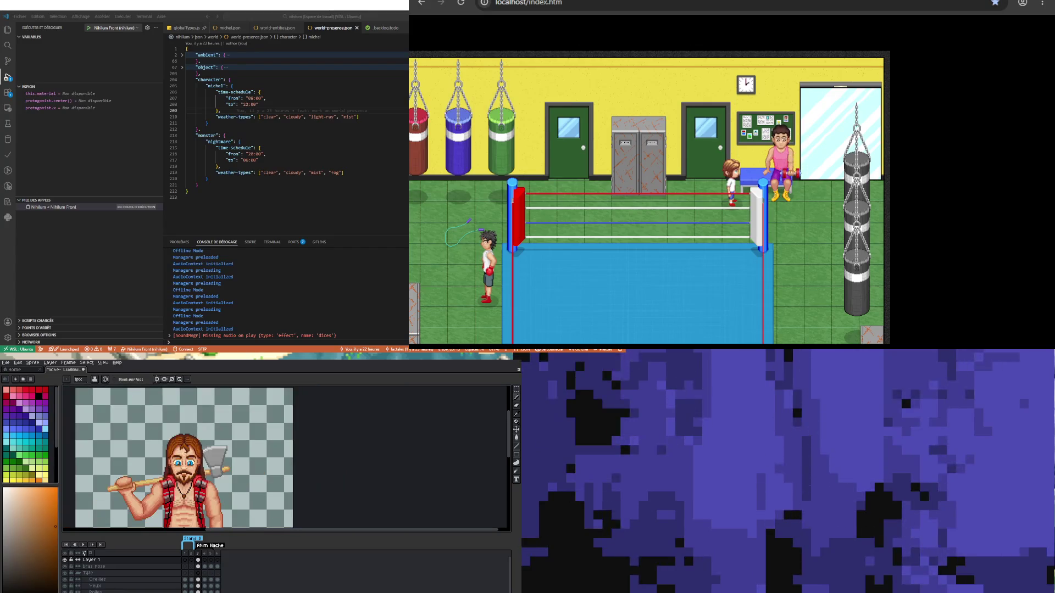
scroll(191, 425, up, 3)
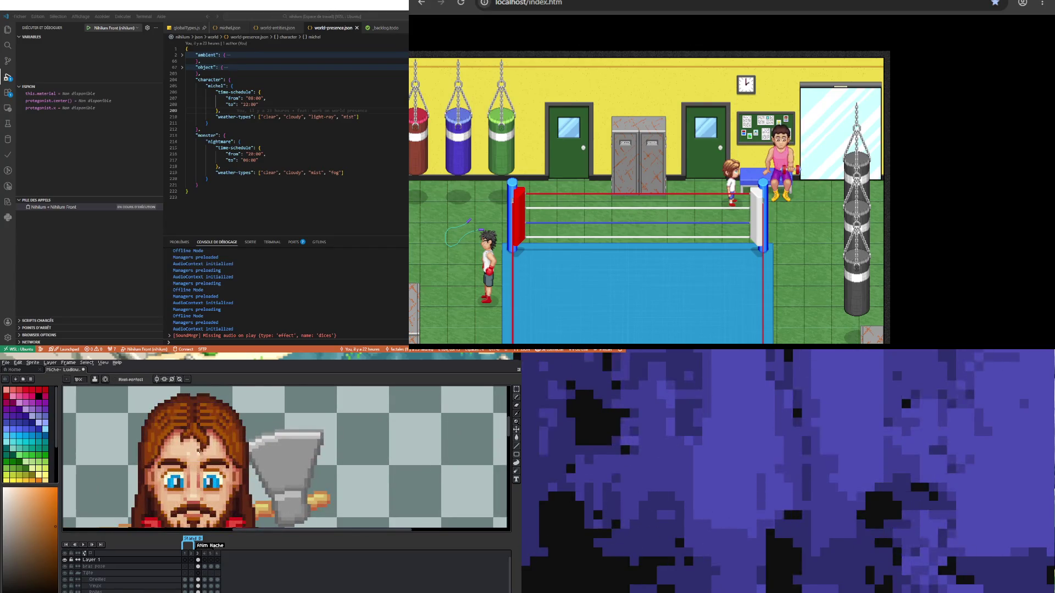
scroll(190, 425, up, 2)
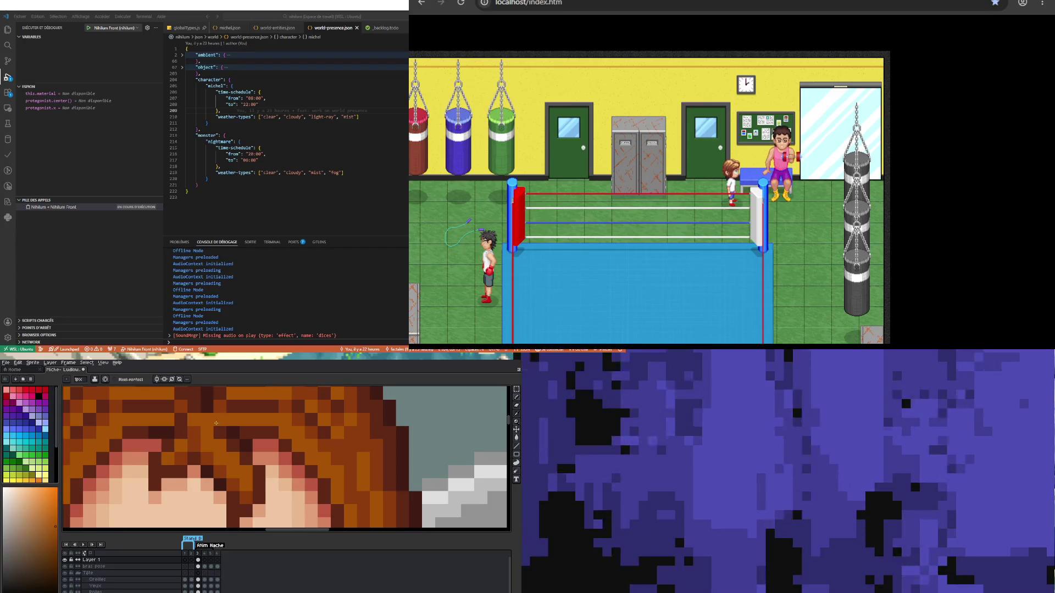
scroll(204, 409, down, 2)
scroll(199, 434, up, 3)
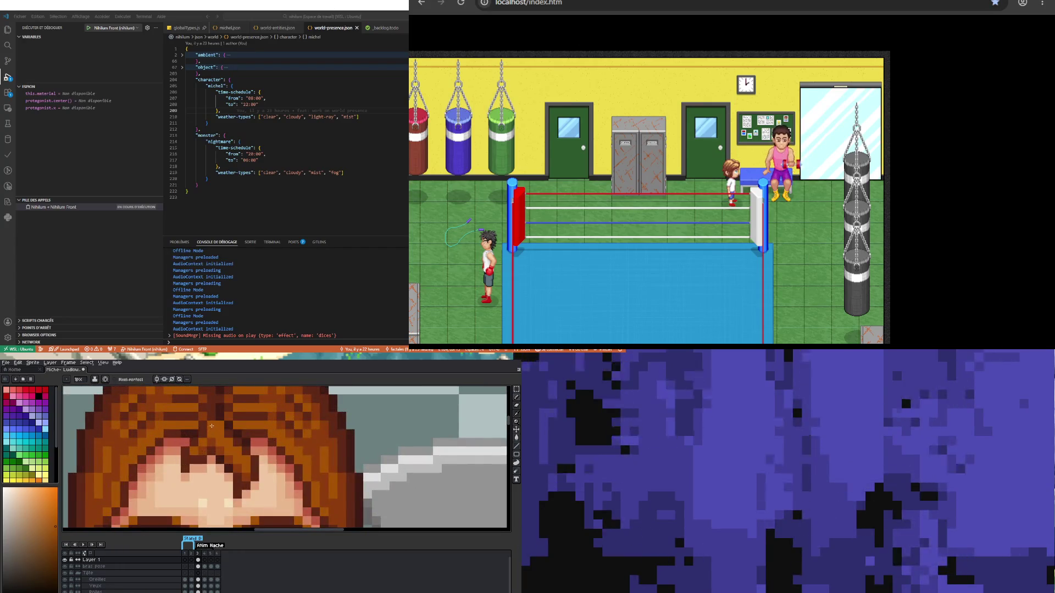
scroll(211, 426, down, 2)
scroll(213, 420, up, 2)
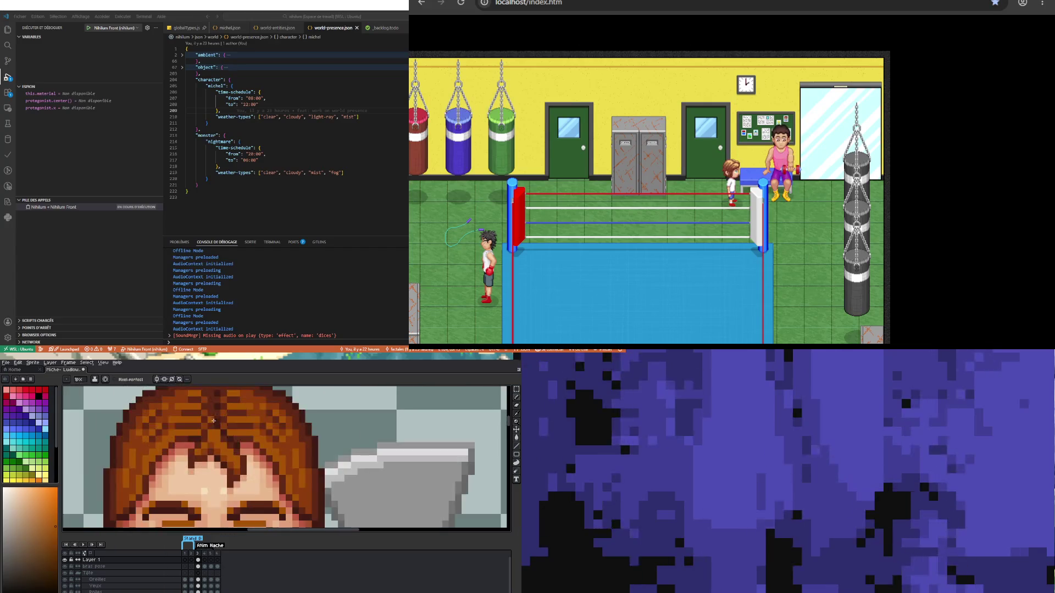
scroll(214, 419, down, 2)
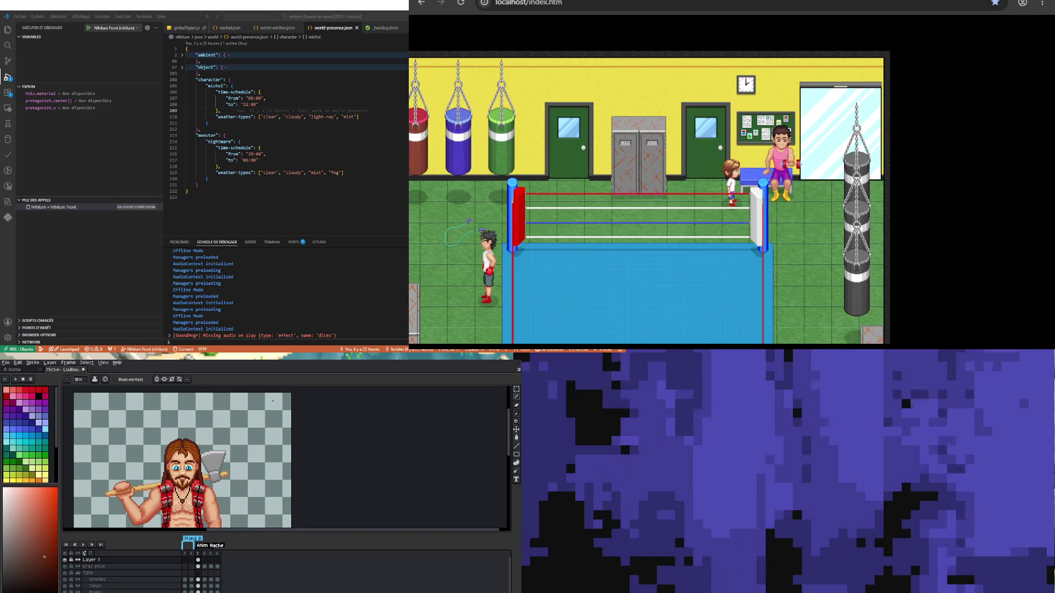
Step: Zoom into the hair and sample its brown colour, returning to the 1px Pencil
scroll(201, 459, up, 3)
scroll(201, 459, down, 2)
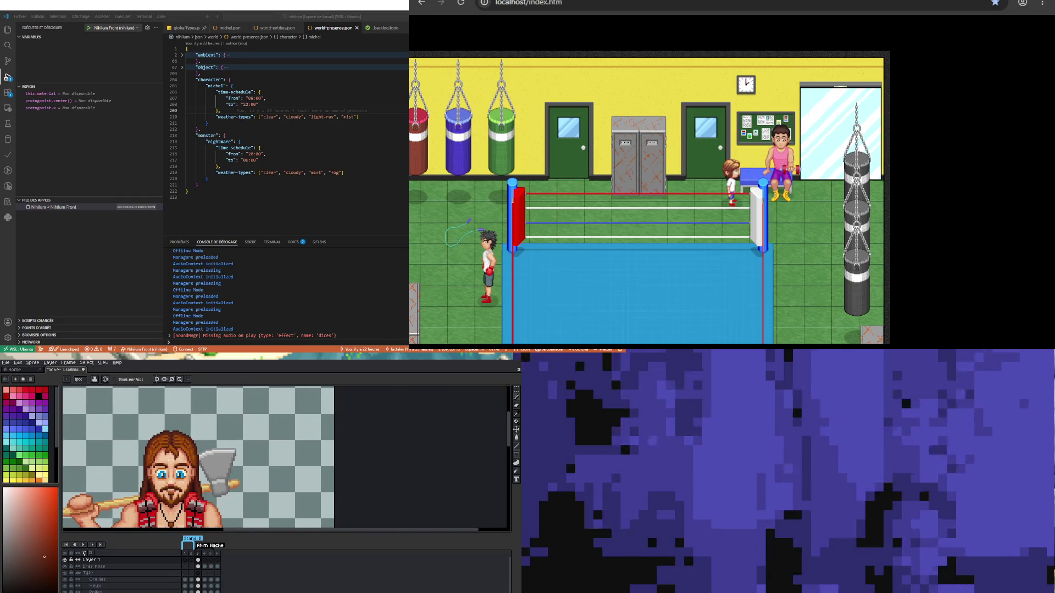
scroll(178, 469, up, 3)
scroll(286, 459, down, 5)
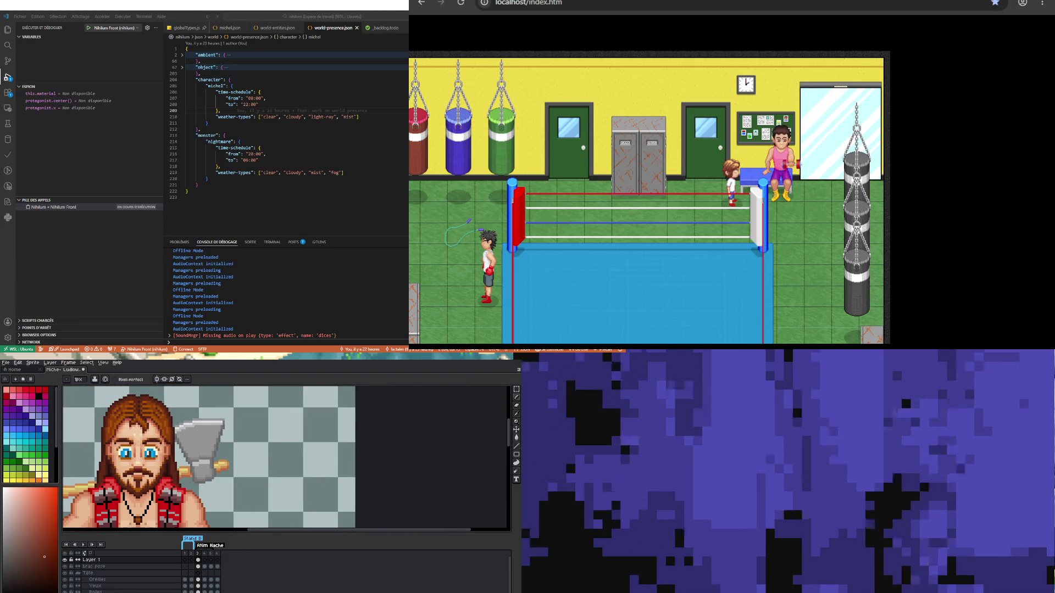
scroll(208, 459, down, 2)
scroll(209, 459, up, 1)
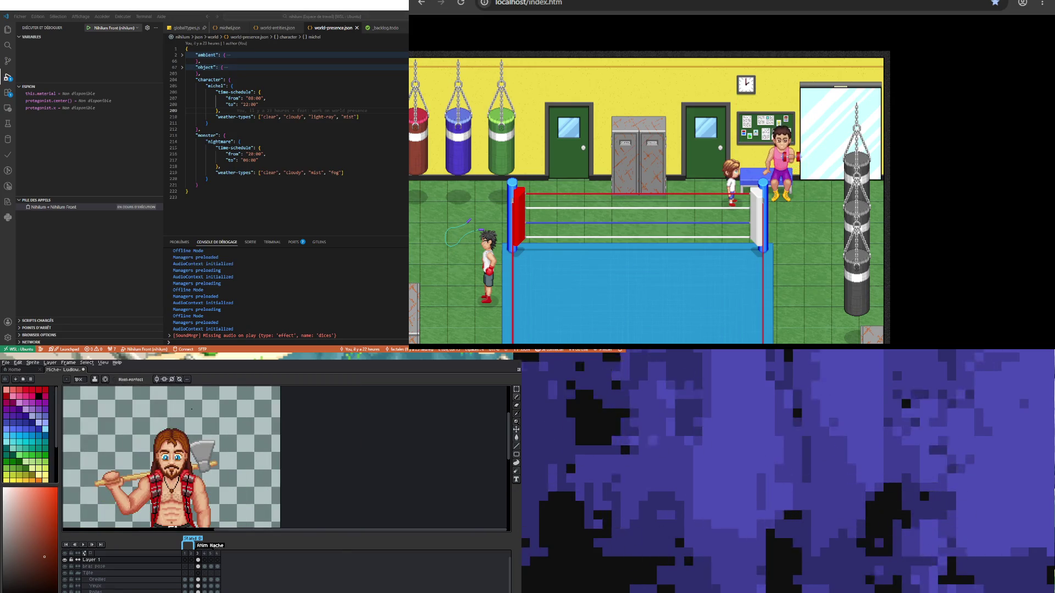
scroll(176, 434, up, 3)
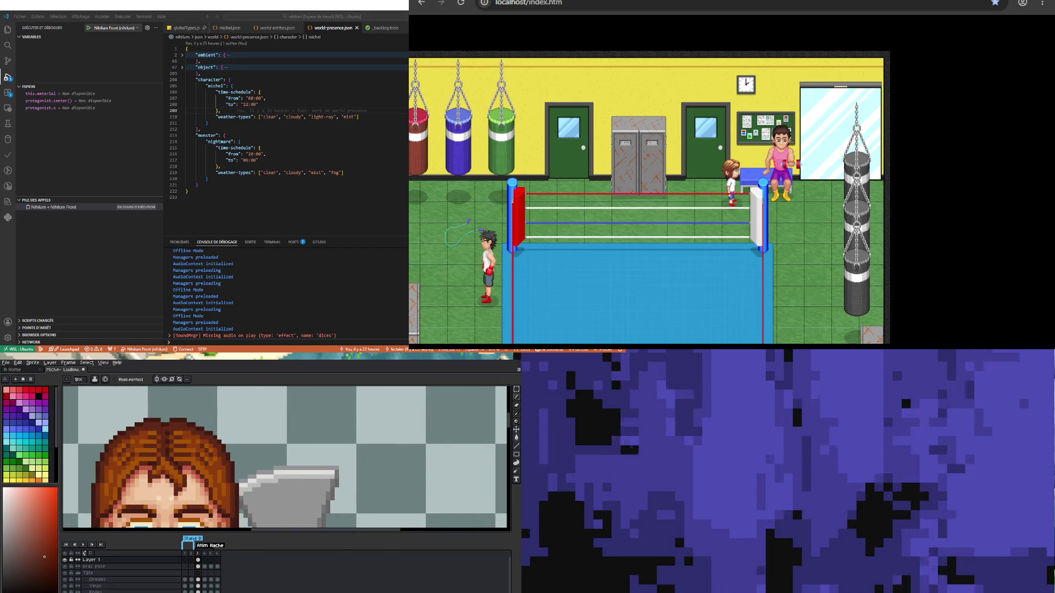
scroll(128, 457, up, 2)
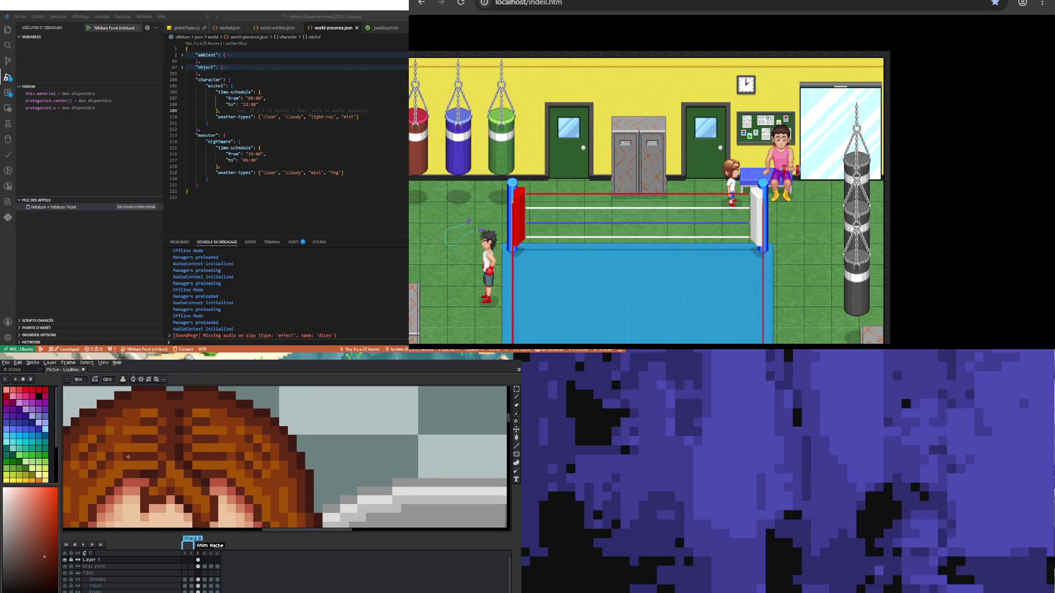
key(i)
click(121, 454)
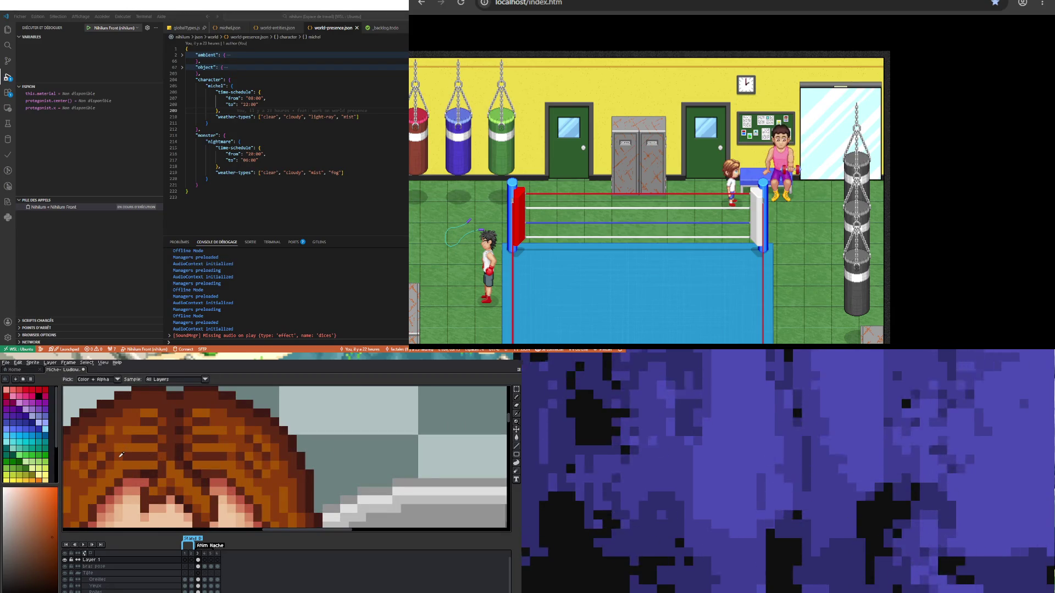
key(b)
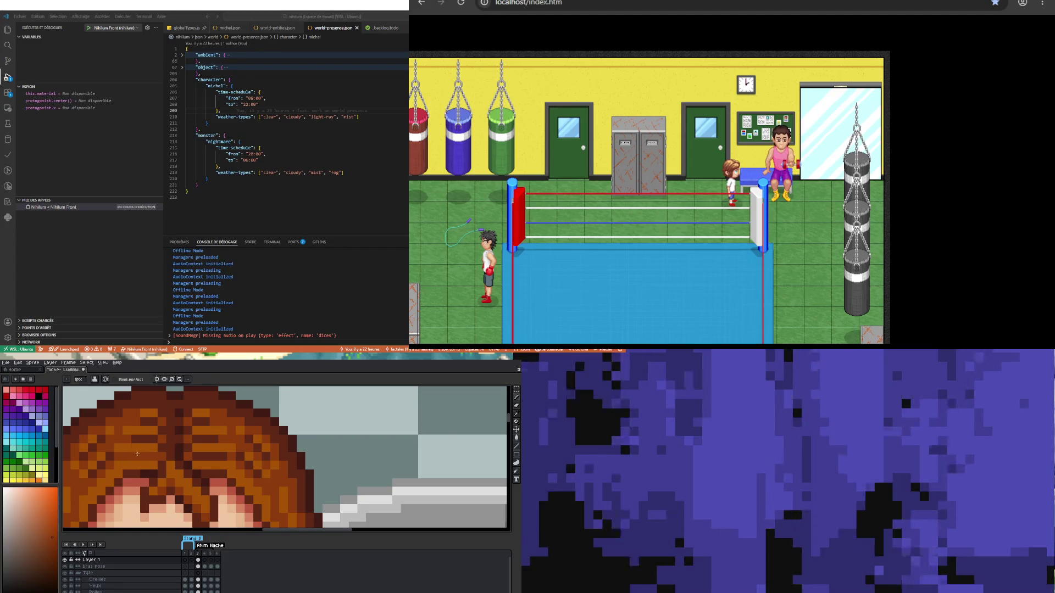
Step: Resample the hair brown and repaint the stray hair pixels
scroll(137, 454, down, 3)
scroll(160, 445, up, 3)
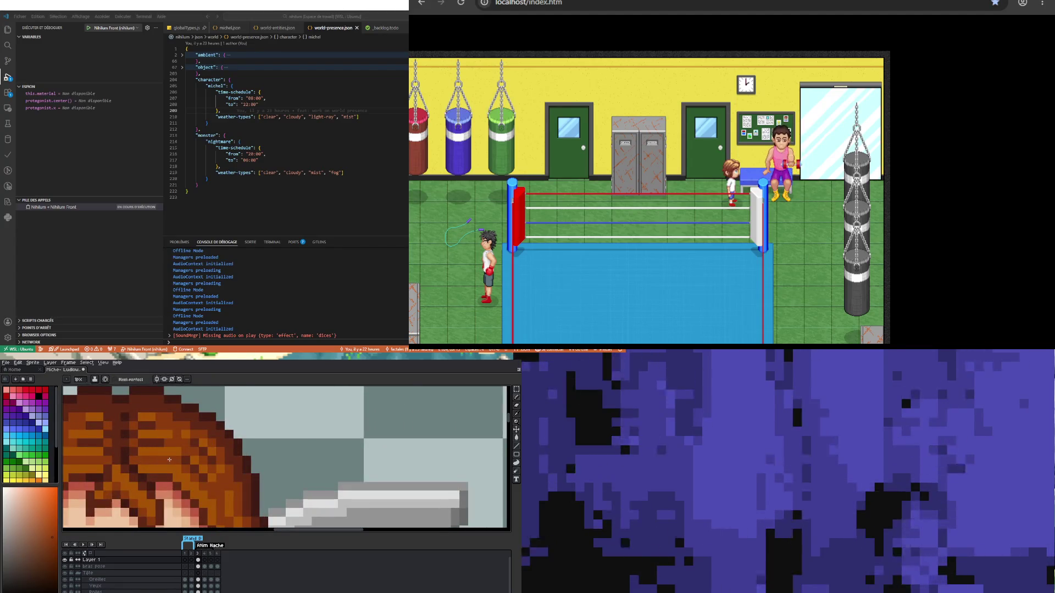
scroll(141, 460, down, 3)
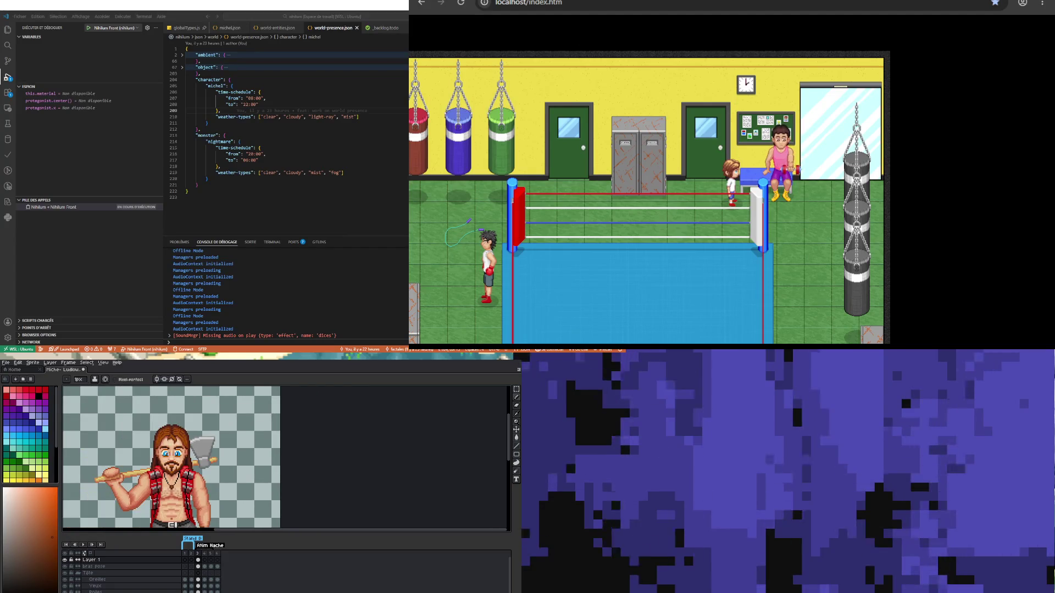
scroll(178, 473, up, 1)
scroll(142, 434, up, 3)
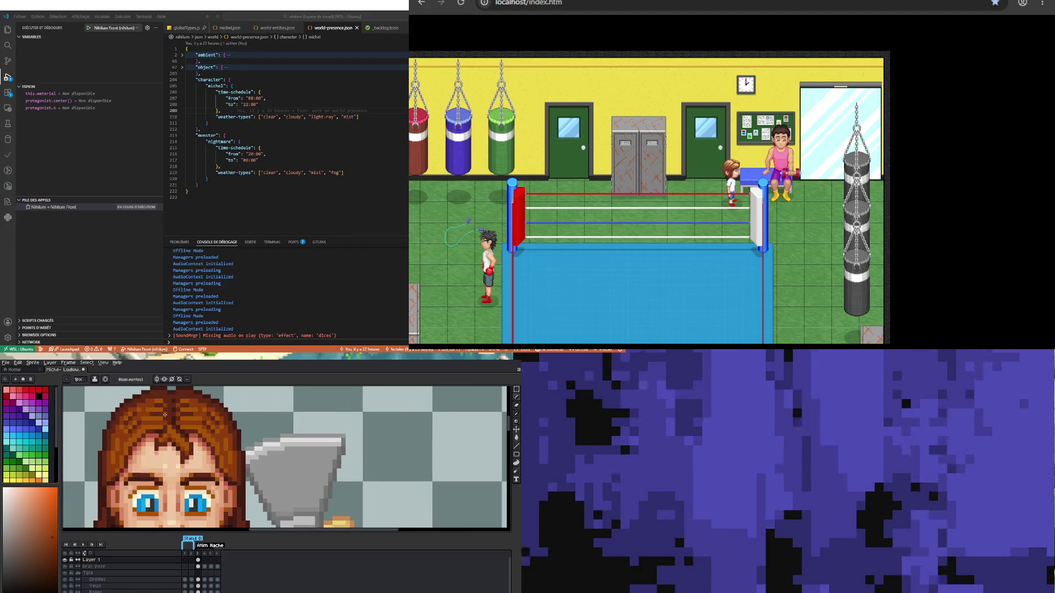
scroll(142, 434, up, 1)
key(i)
key(b)
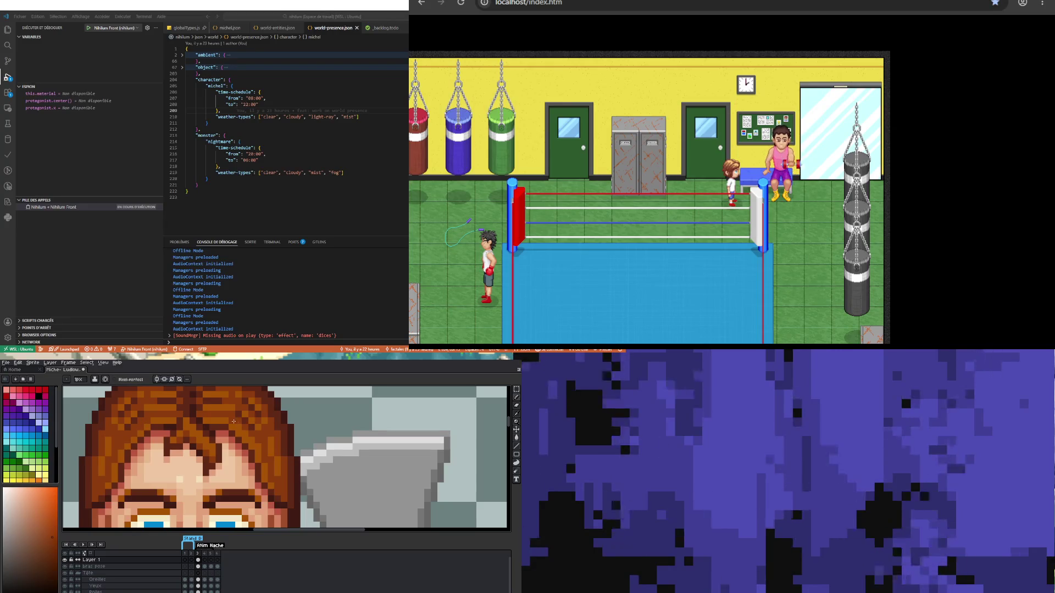
scroll(186, 426, down, 3)
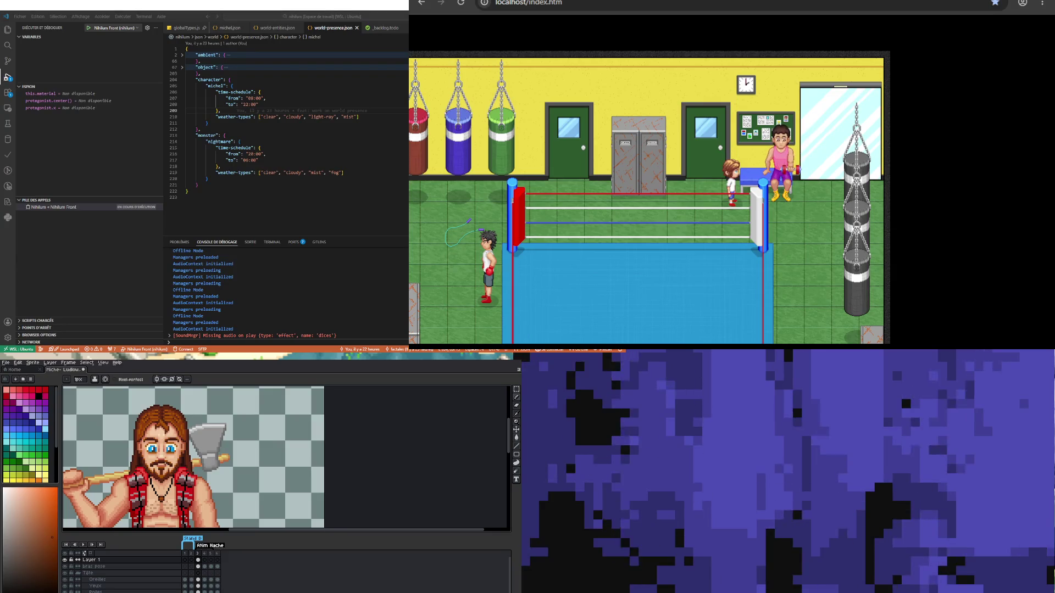
scroll(158, 416, up, 3)
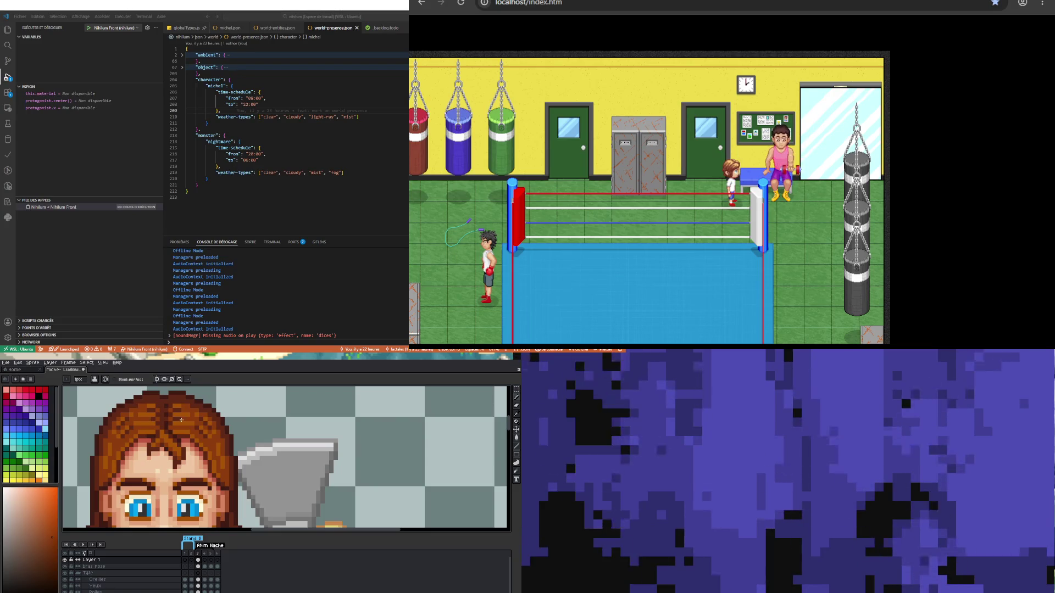
scroll(185, 418, down, 3)
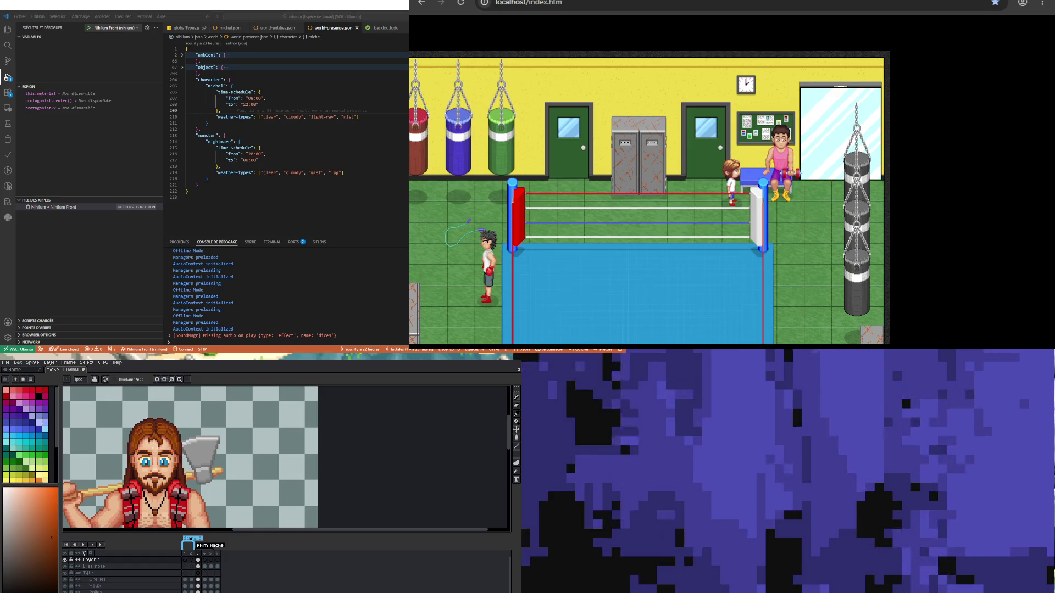
scroll(155, 493, down, 1)
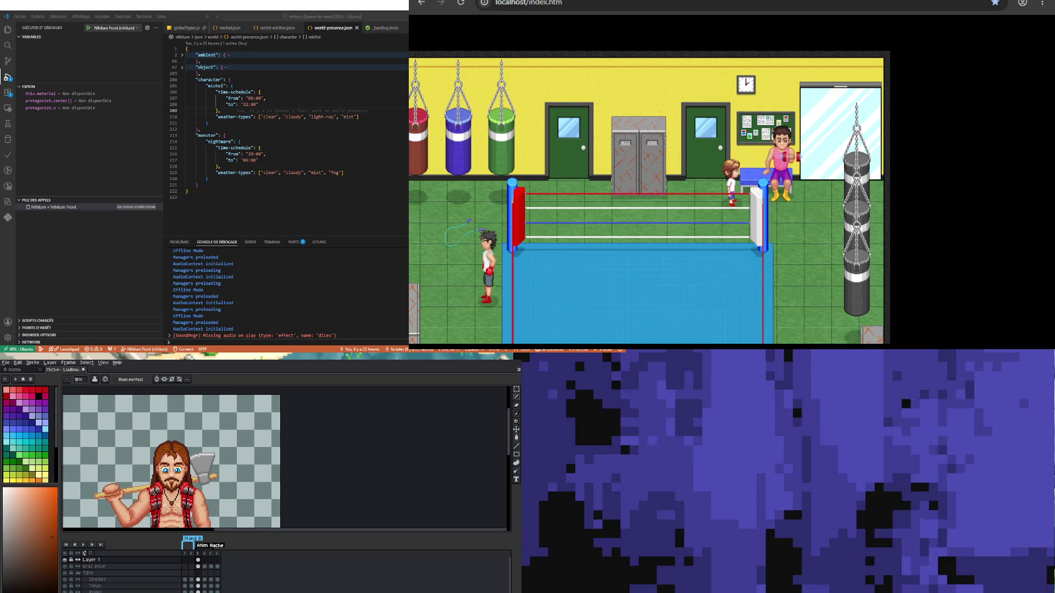
key(v)
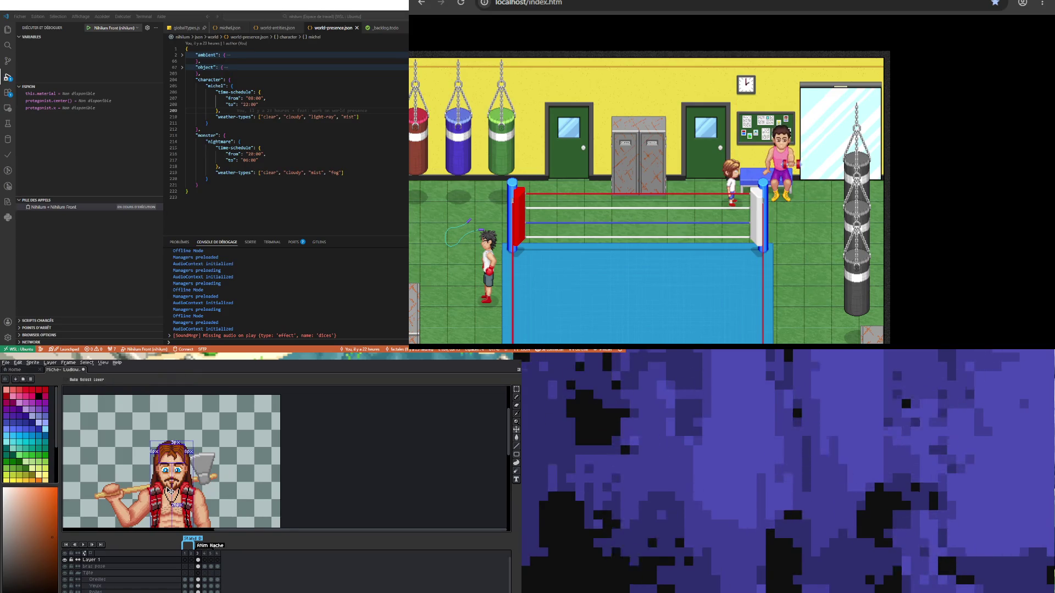
Step: Back on the 1px Pencil, zoom into the head and redraw the top hair pixels
key(b)
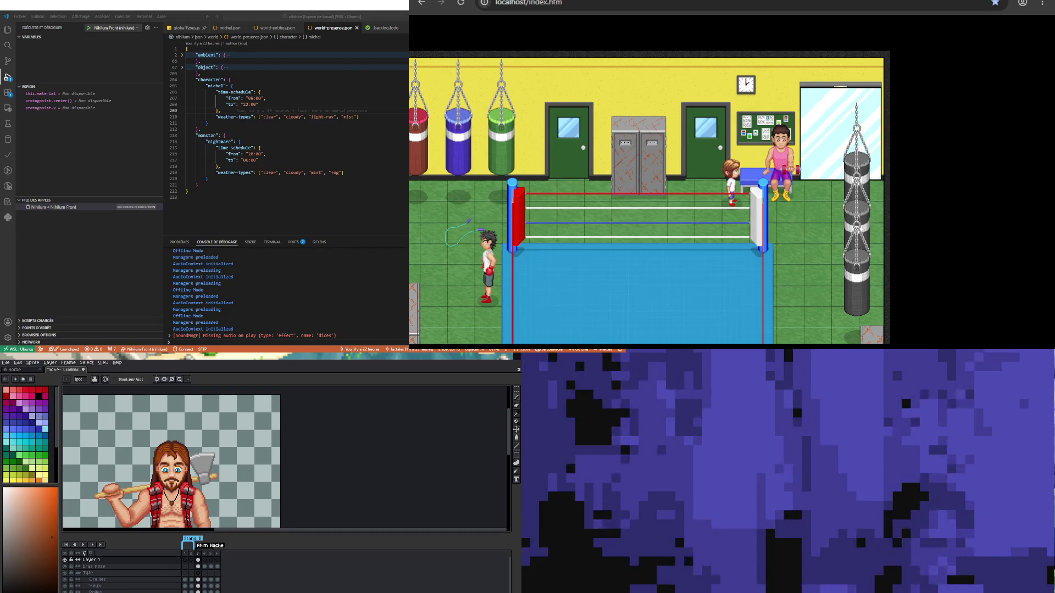
scroll(159, 447, up, 2)
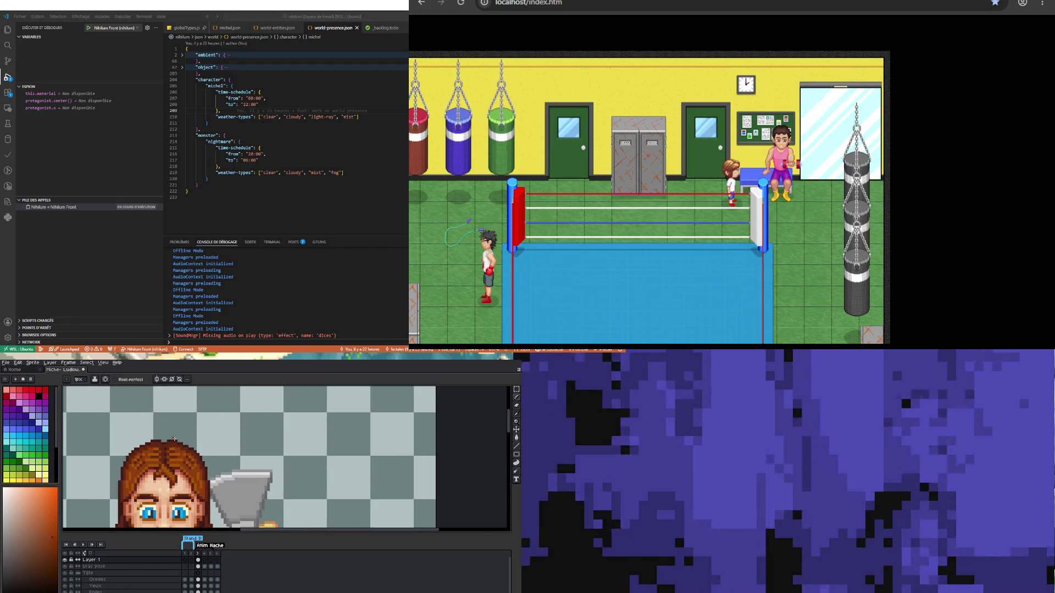
scroll(159, 448, up, 2)
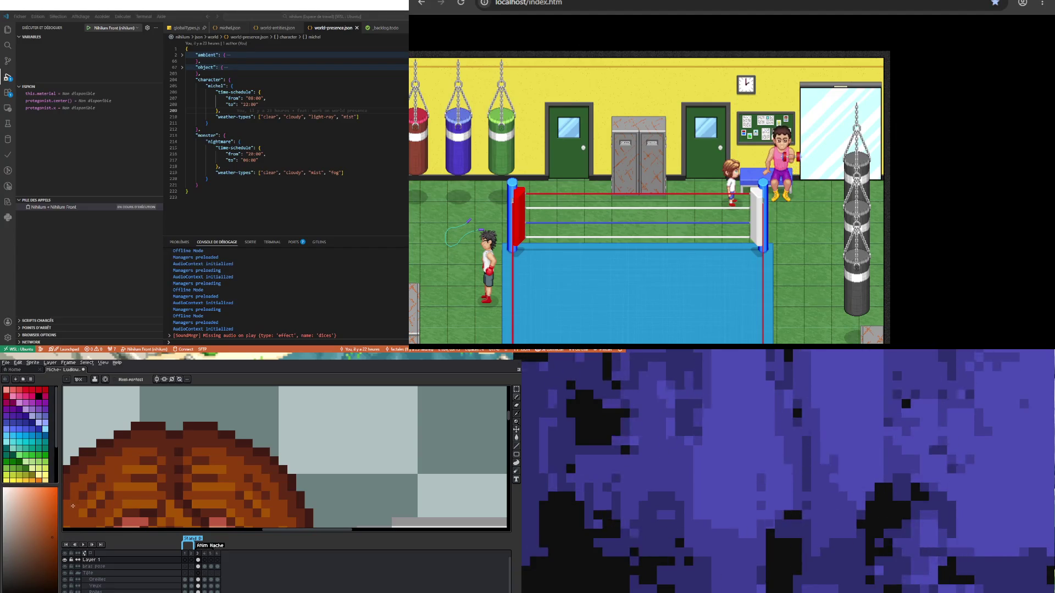
scroll(163, 441, down, 2)
scroll(163, 441, up, 2)
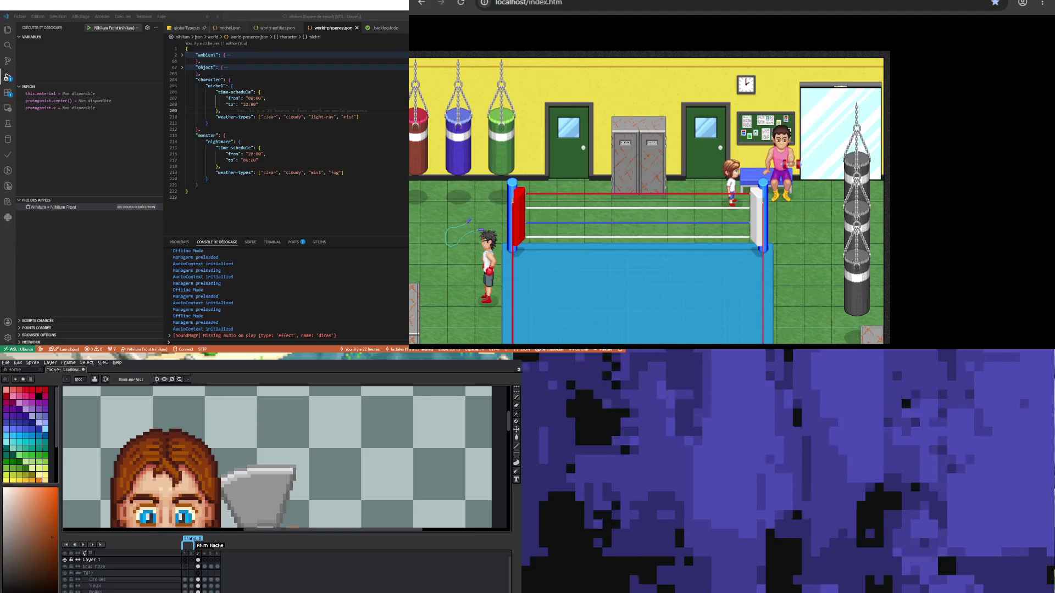
Step: Zoom out to view the full lumberjack on his stump, then show frame 4 of Layer 1
scroll(277, 459, down, 2)
scroll(220, 459, down, 3)
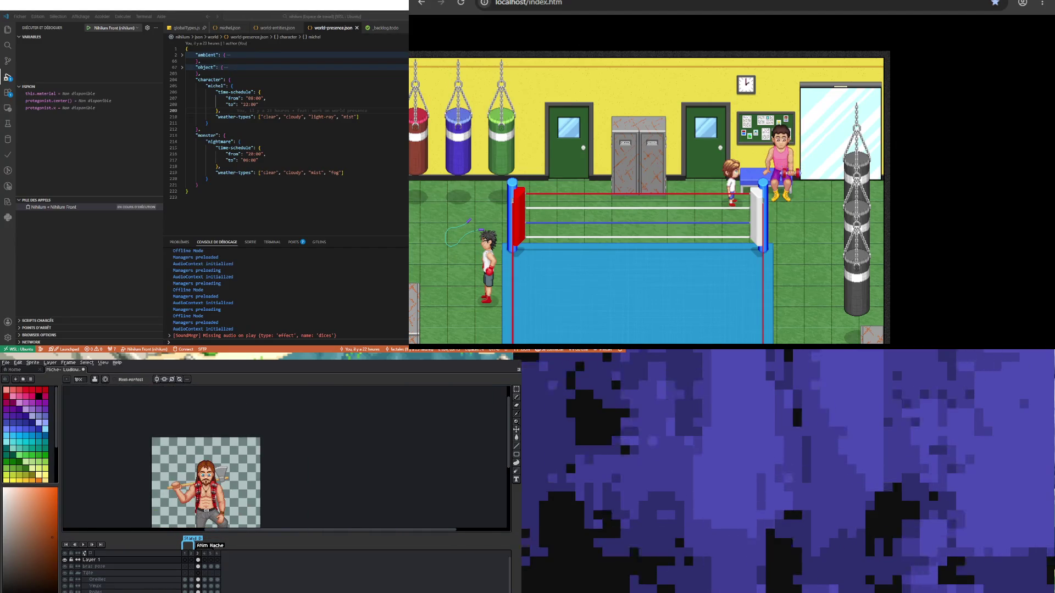
scroll(220, 459, up, 3)
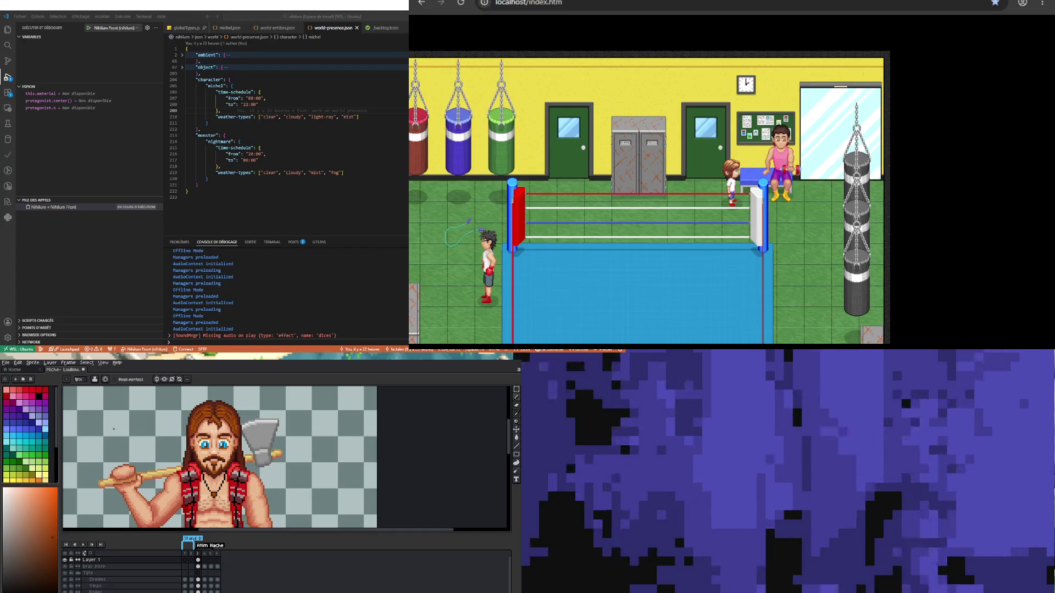
scroll(220, 458, down, 3)
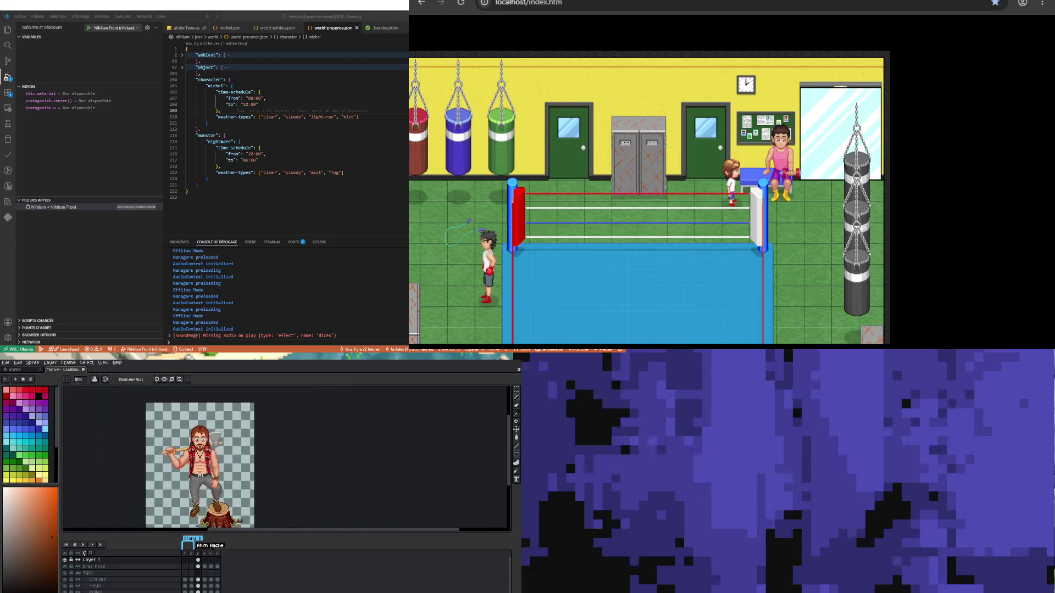
scroll(213, 453, up, 2)
scroll(214, 451, down, 2)
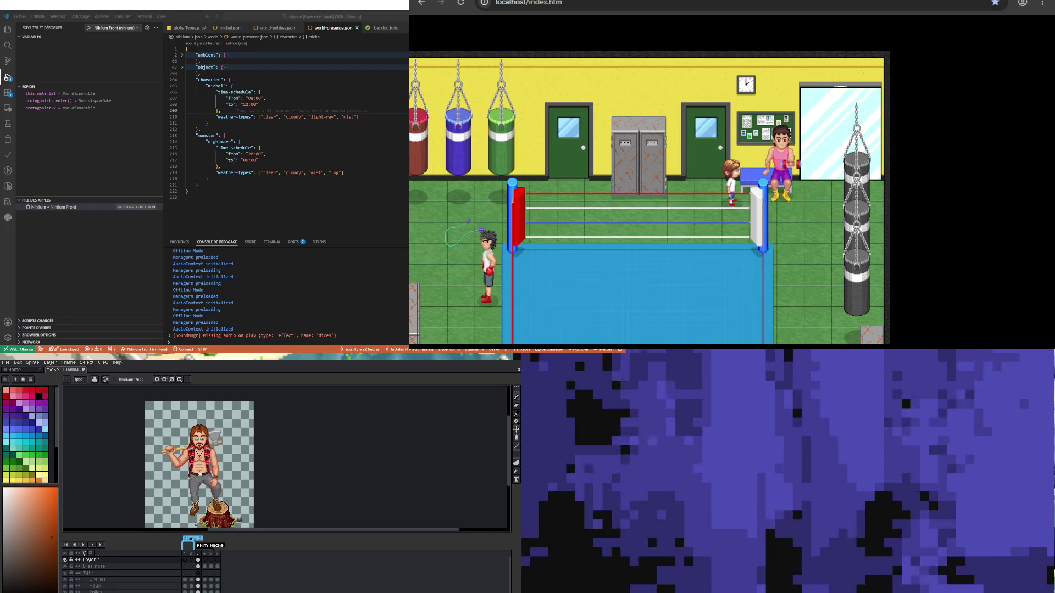
click(205, 559)
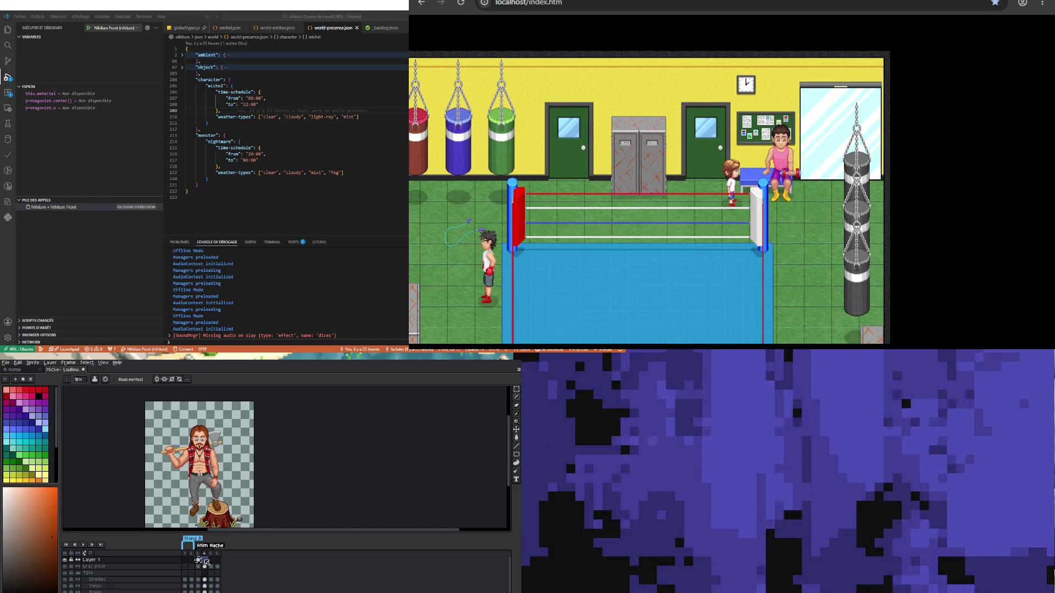
Step: Flip through frames 5, 6, 3, 1 and 2 to compare the poses
key(w)
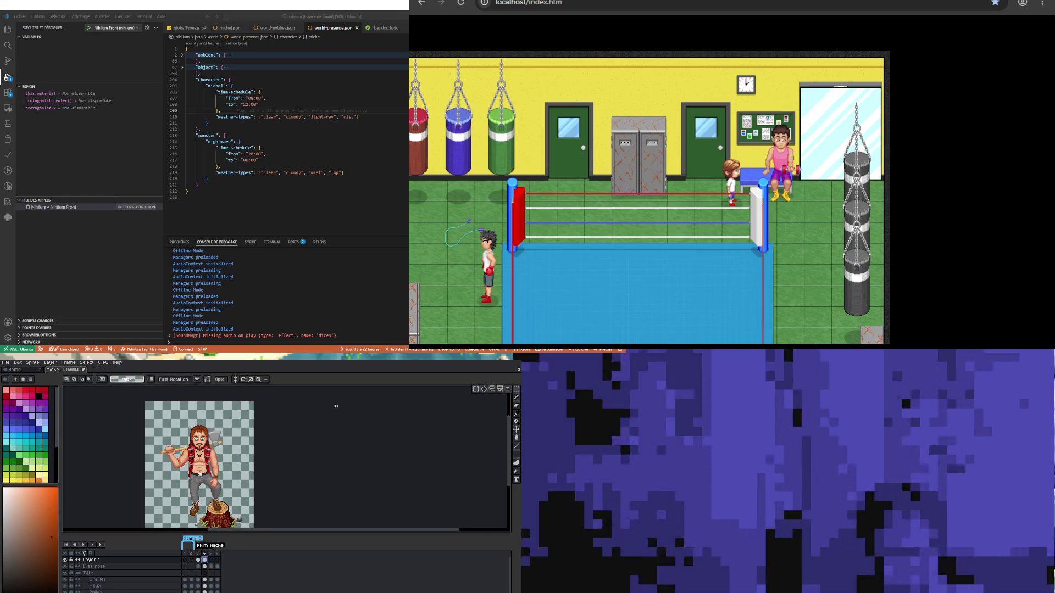
key(ctrl+t)
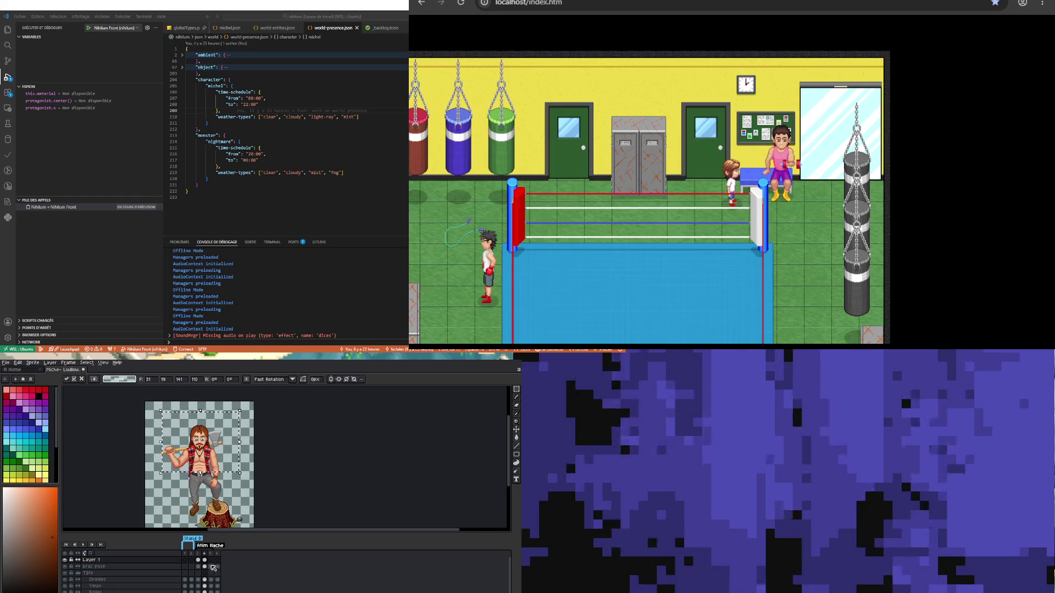
click(212, 559)
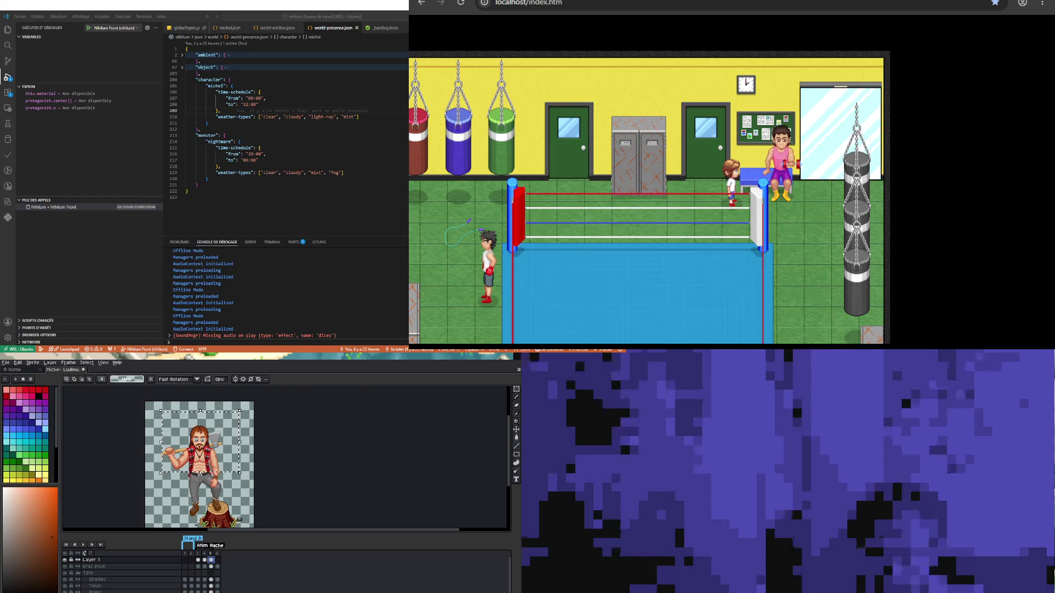
click(217, 560)
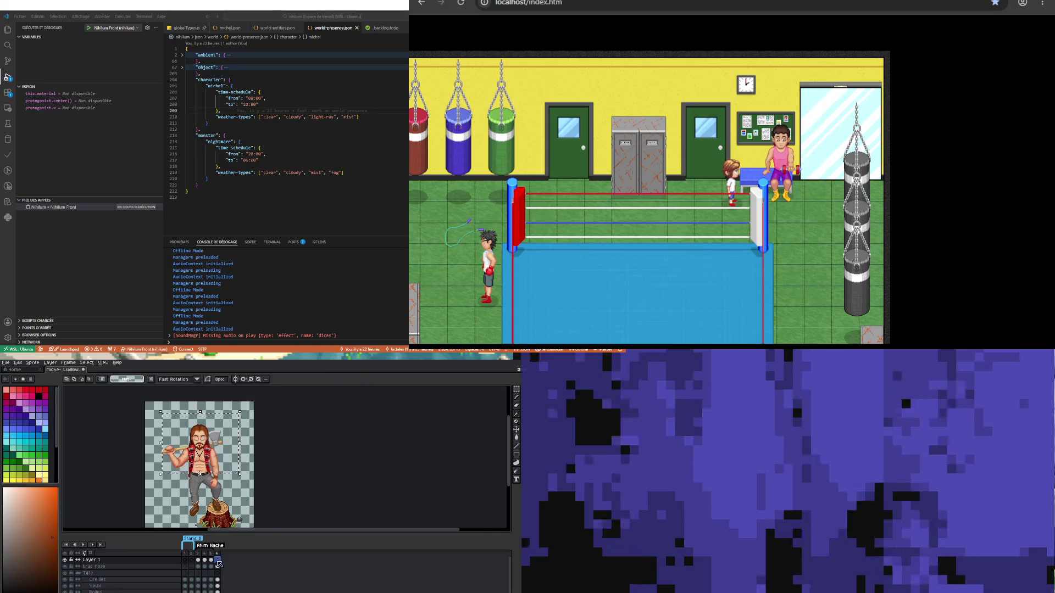
click(198, 560)
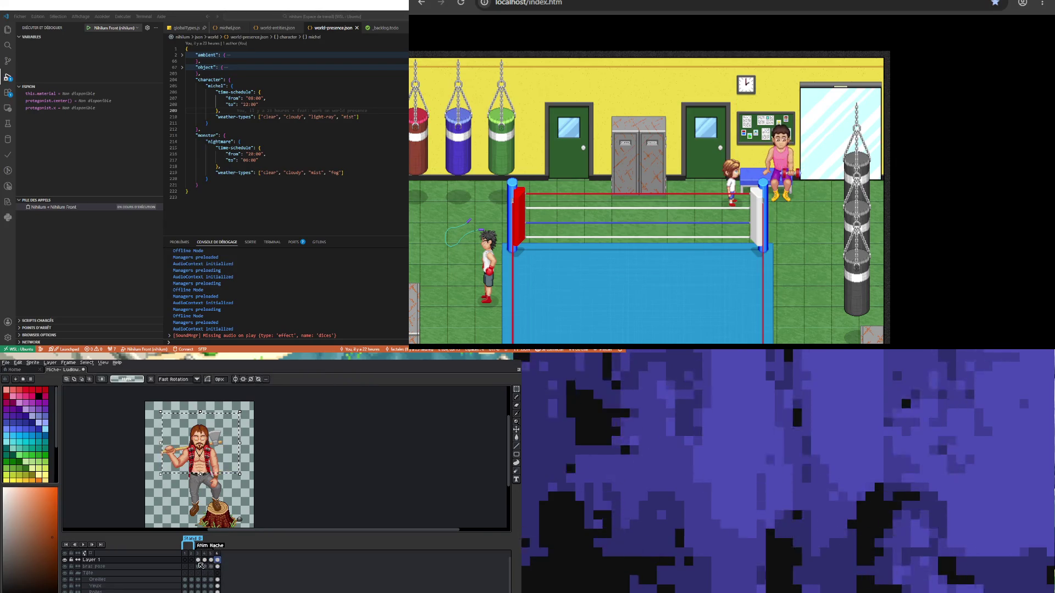
click(185, 560)
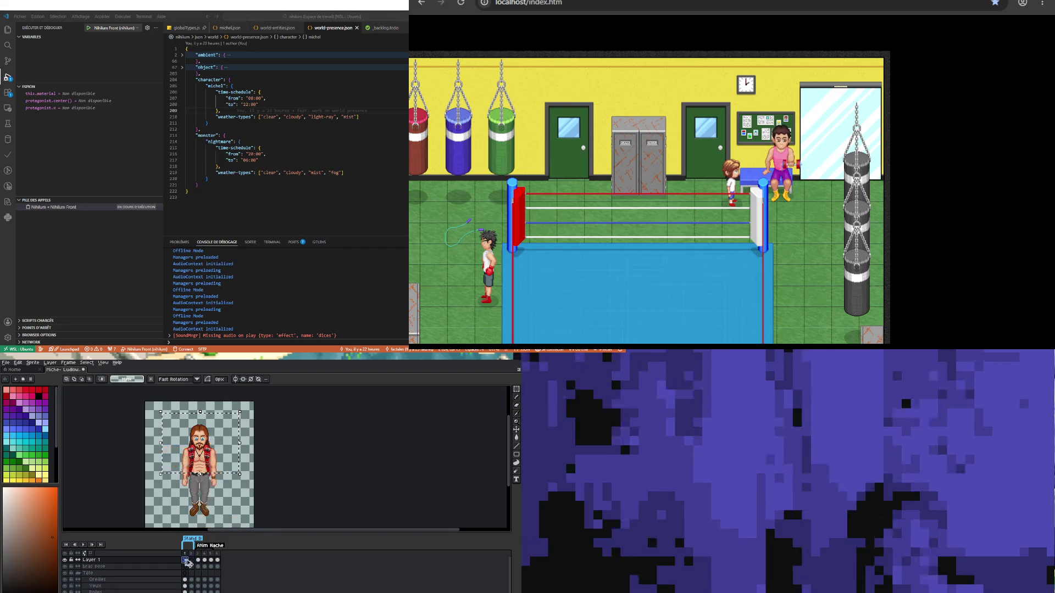
click(191, 560)
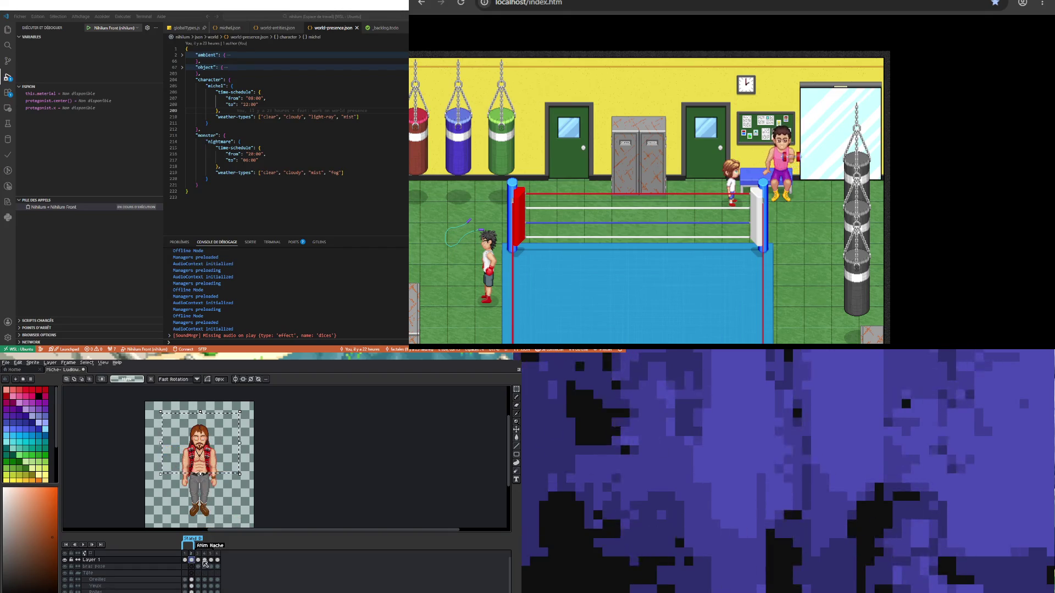
Step: Advance to the axe-and-stump frame, inspect it zoomed in, and play the animation
key(Right)
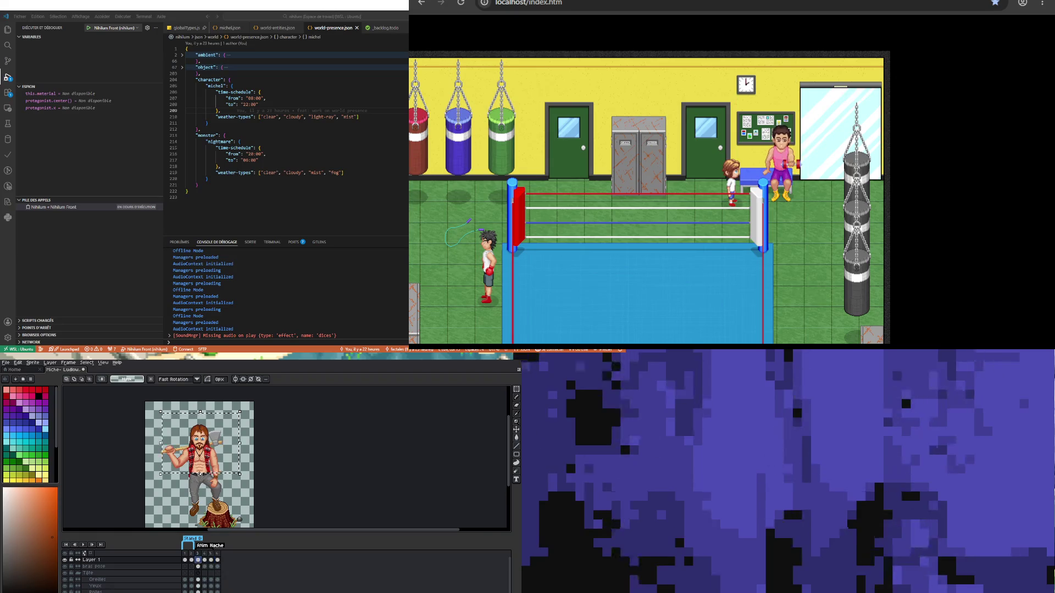
scroll(207, 474, up, 2)
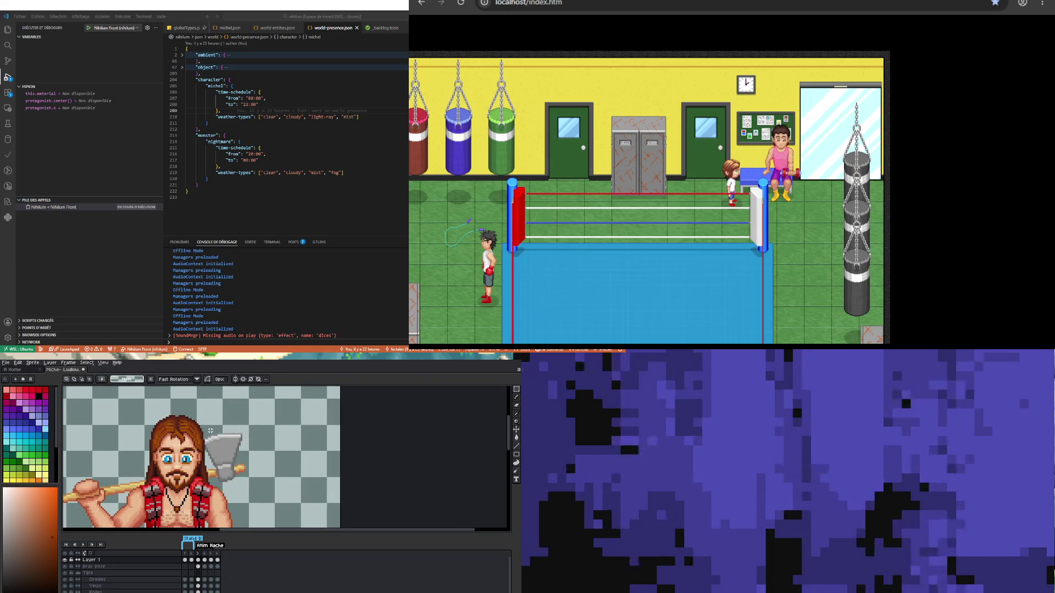
scroll(208, 473, down, 2)
scroll(184, 476, up, 1)
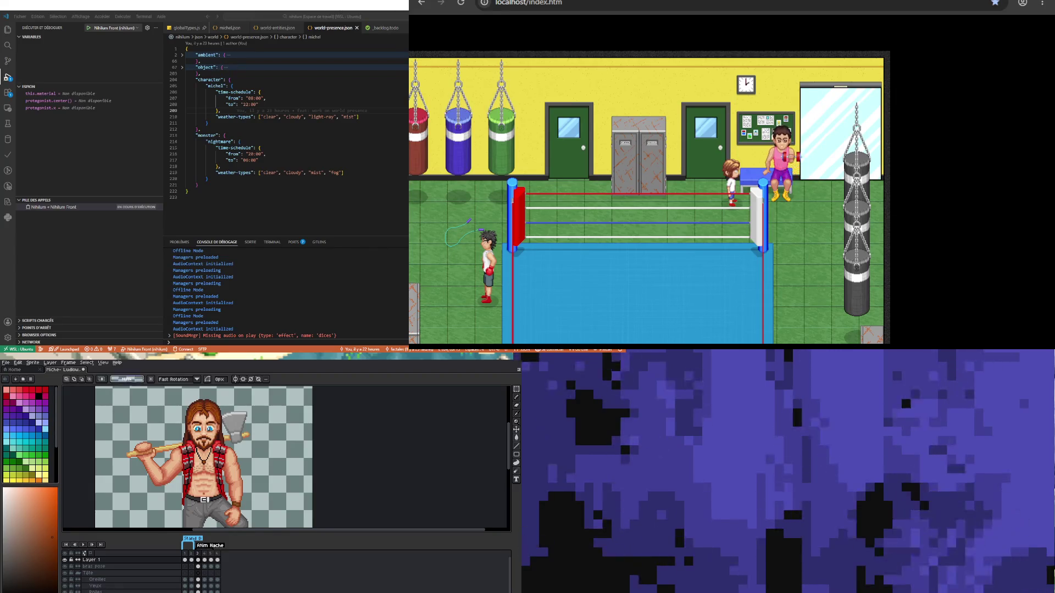
scroll(232, 441, down, 3)
scroll(220, 409, up, 1)
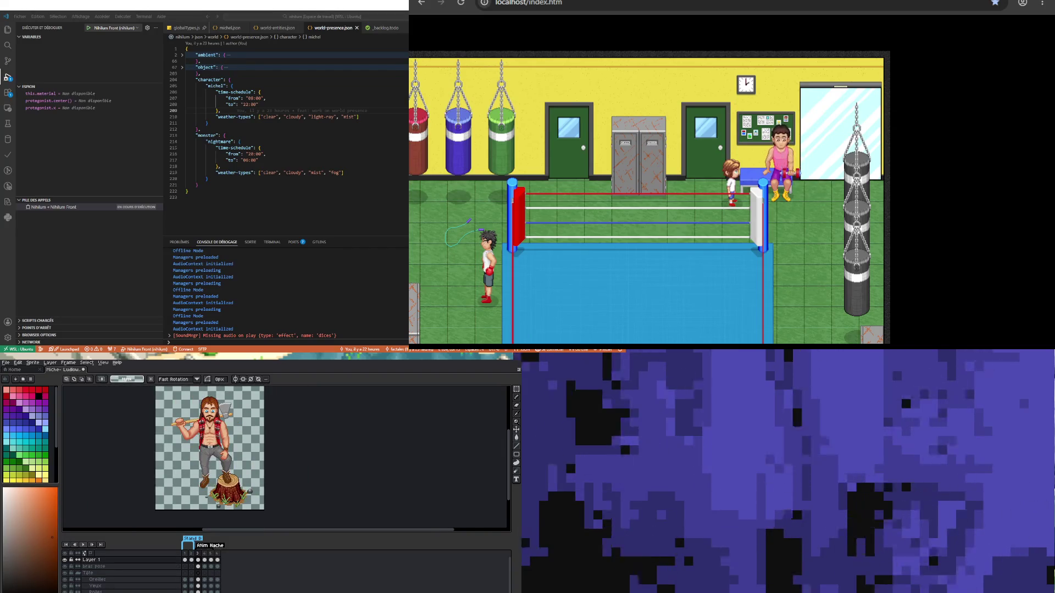
click(84, 545)
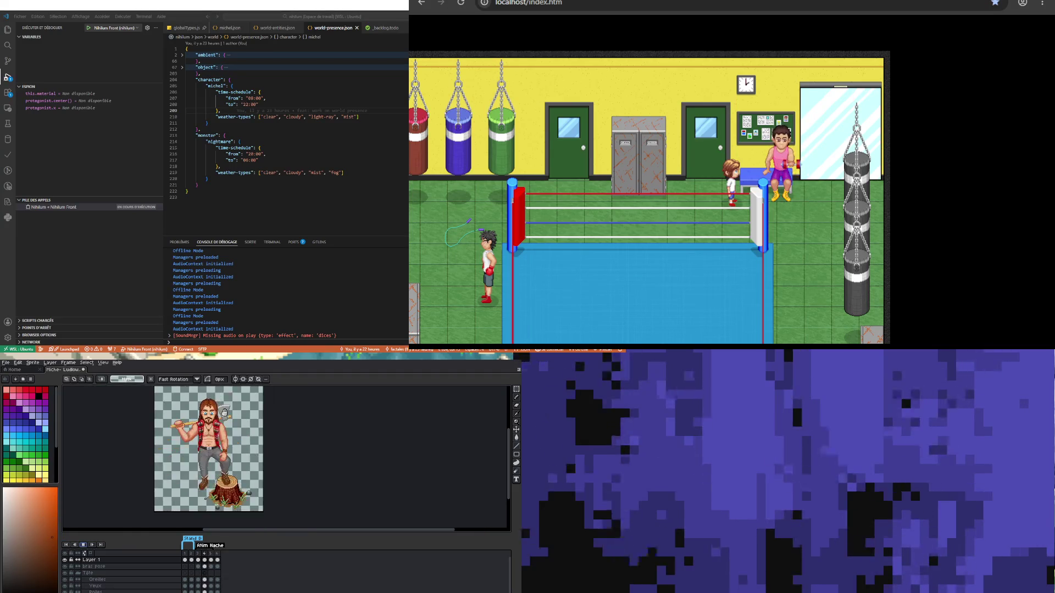
scroll(225, 412, up, 2)
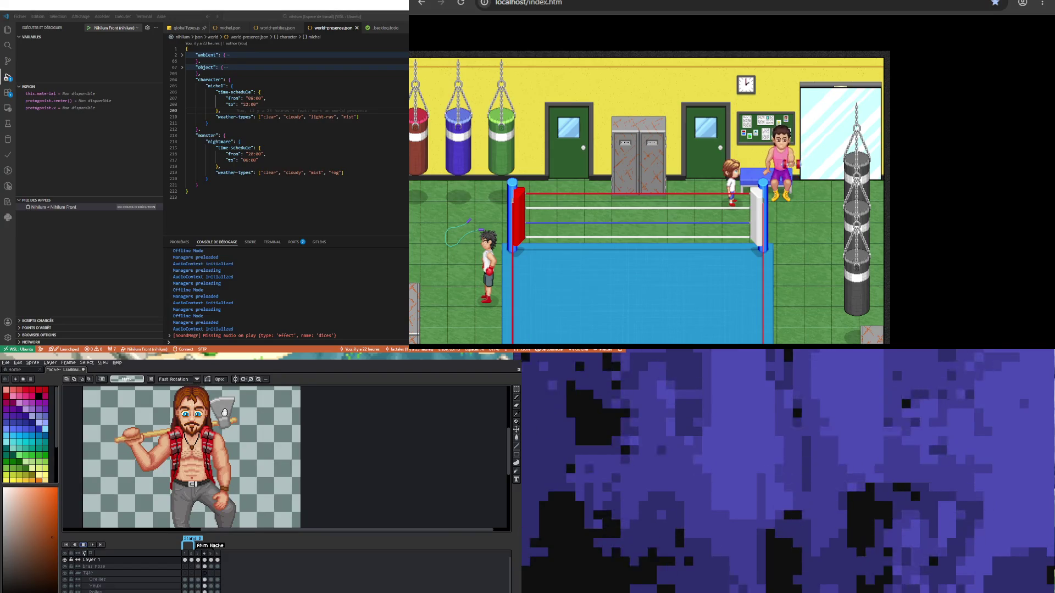
scroll(225, 412, down, 2)
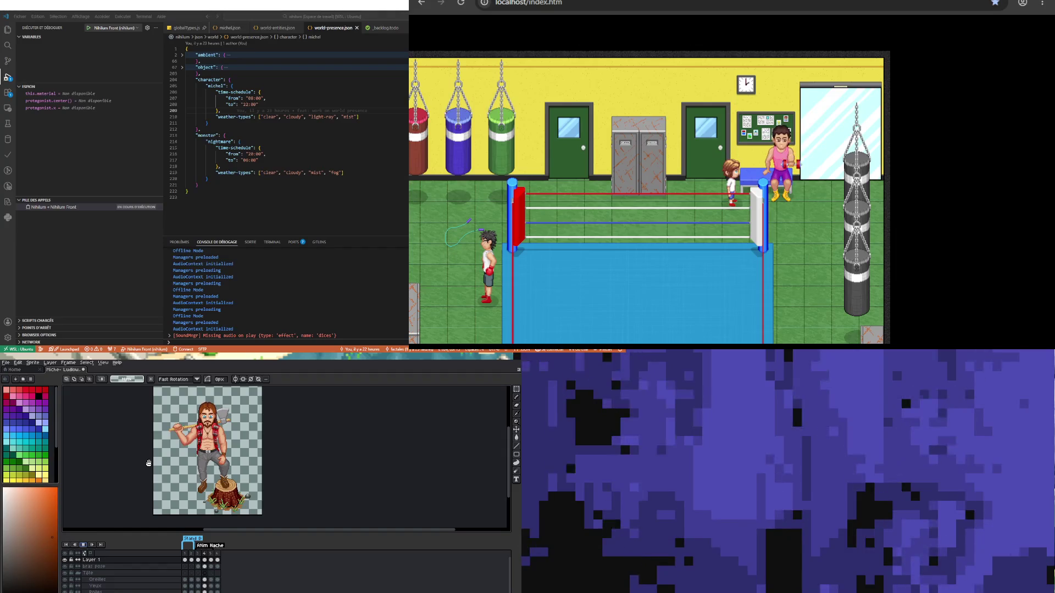
Step: Stop the animation preview and save the sprite
click(83, 544)
click(5, 362)
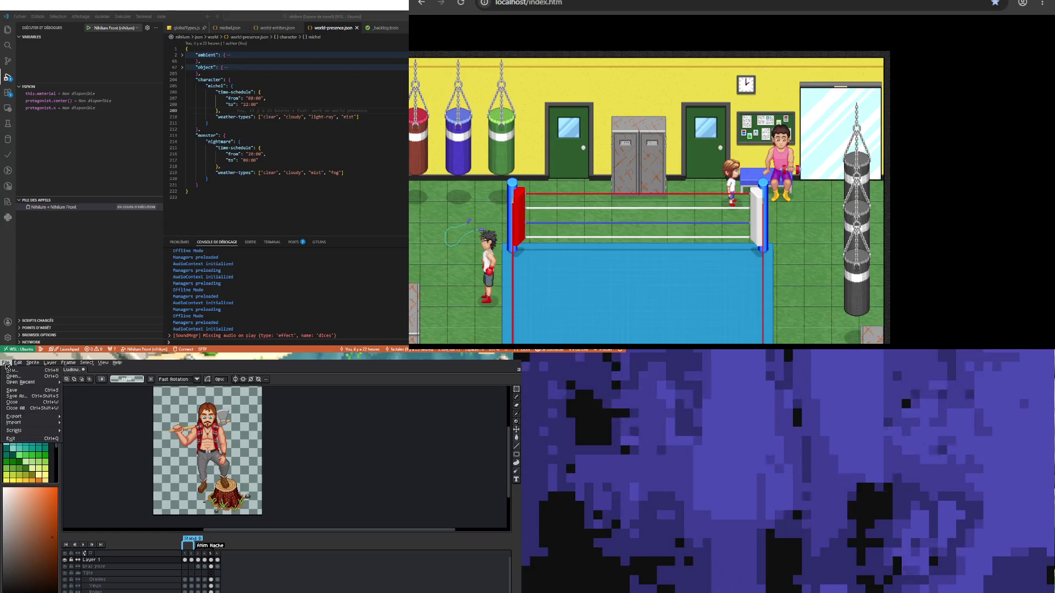
click(25, 392)
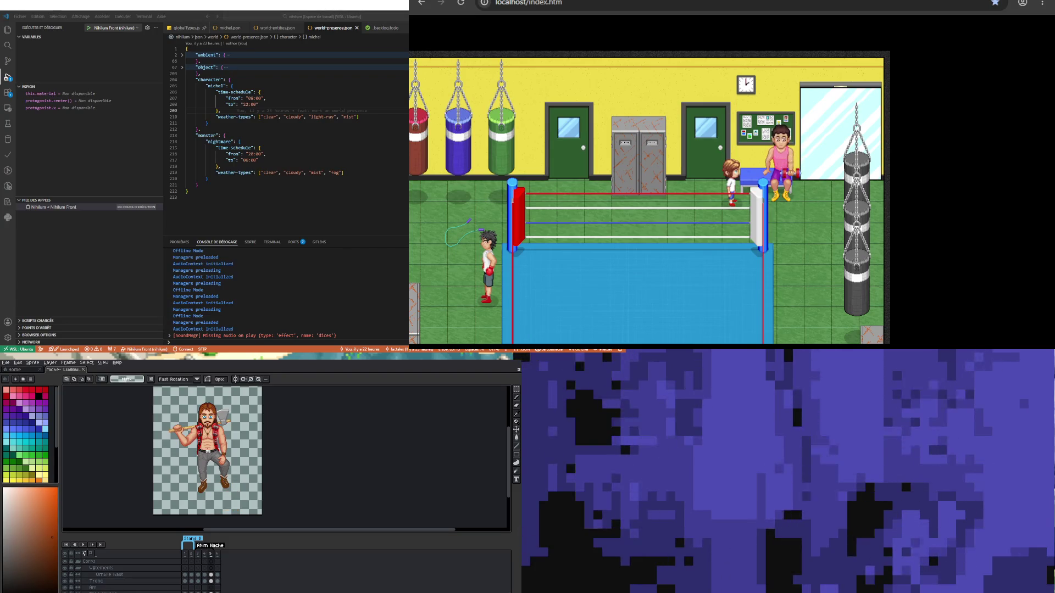
Step: Bring up the Export Sprite Sheet dialog from File > Export
scroll(270, 443, up, 1)
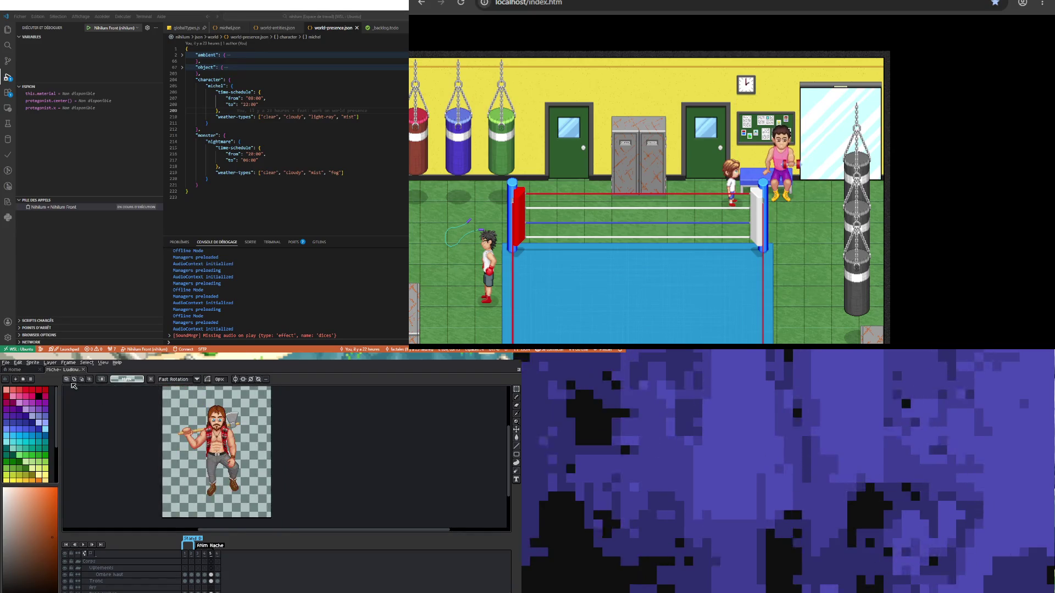
click(5, 363)
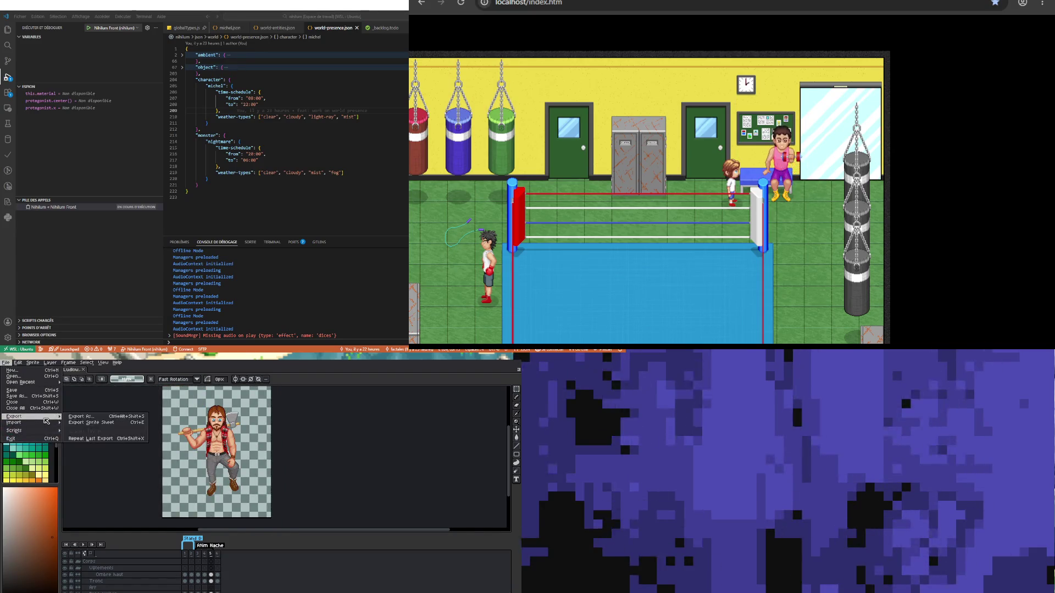
click(82, 419)
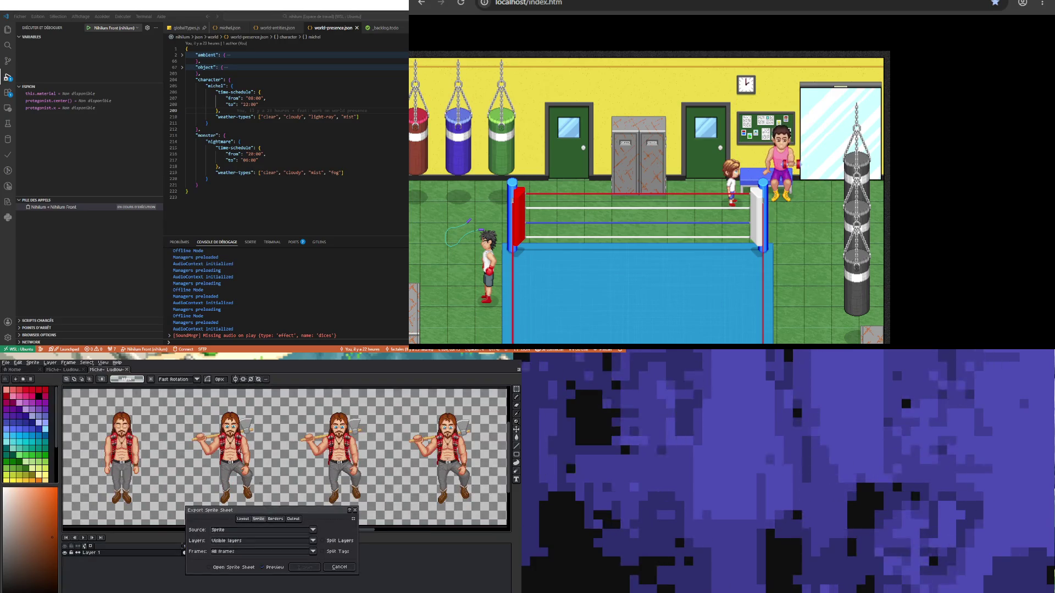
Step: In the Borders settings, enable Trim Sprite and set Inner Padding to 1
click(275, 519)
click(274, 530)
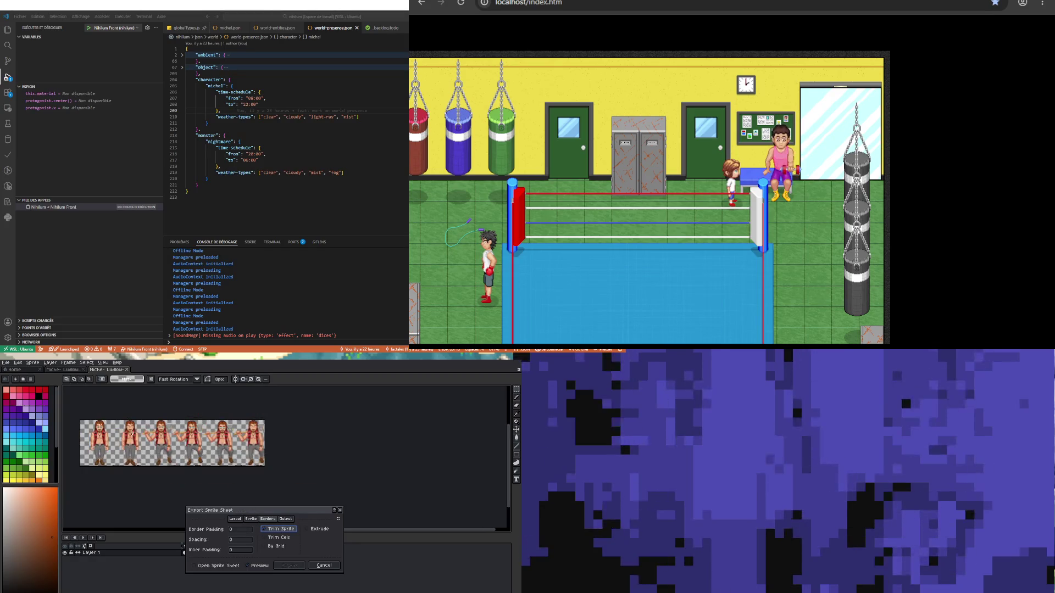
scroll(131, 431, up, 1)
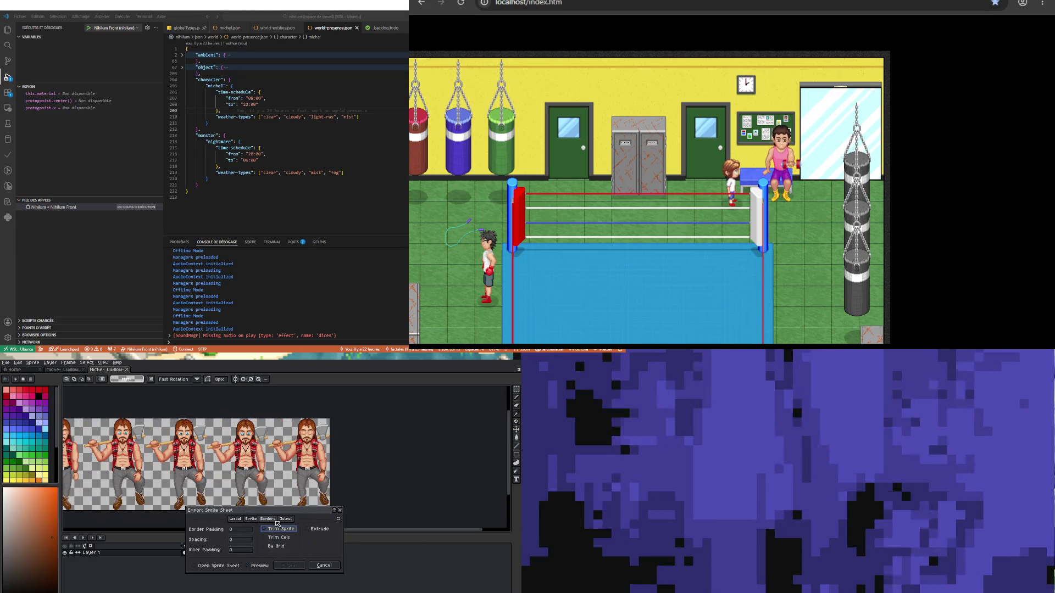
click(240, 550)
text(1)
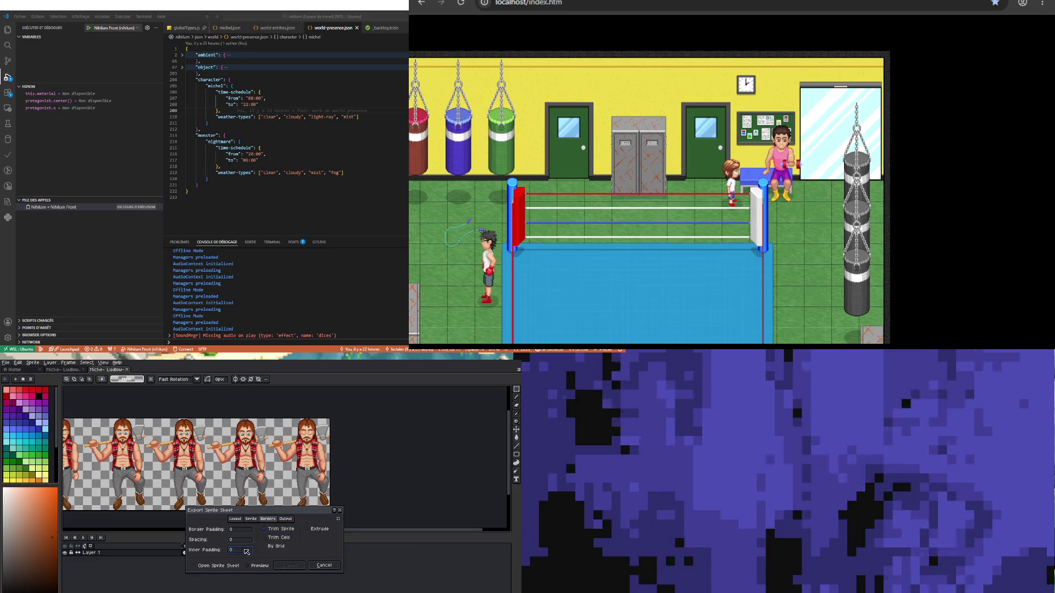
Step: Check the six-pose single-row preview and bring up the Output file settings
scroll(139, 456, down, 1)
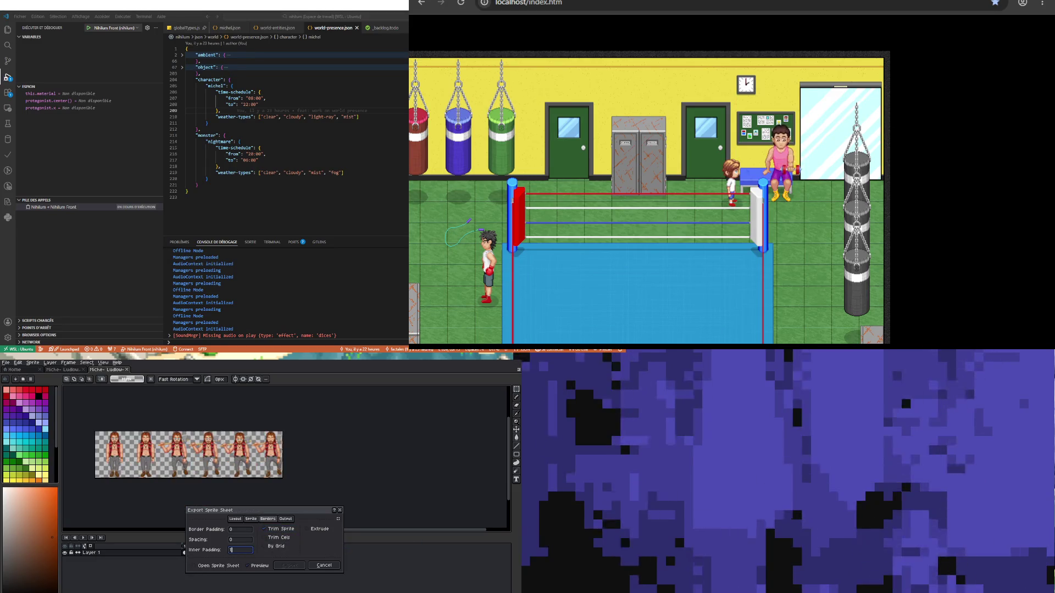
scroll(138, 456, up, 1)
scroll(138, 457, down, 1)
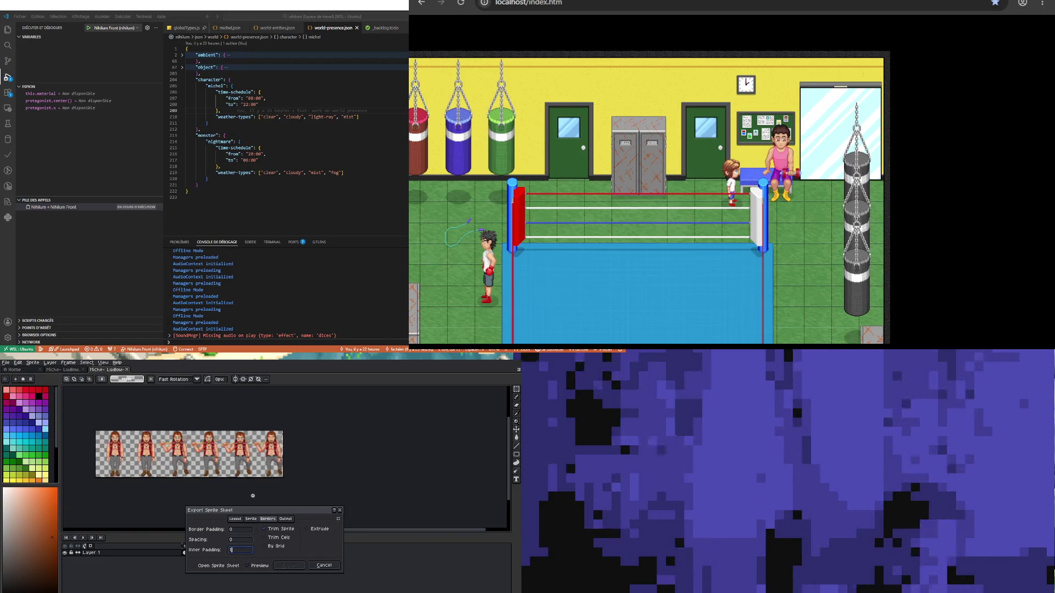
scroll(213, 458, up, 1)
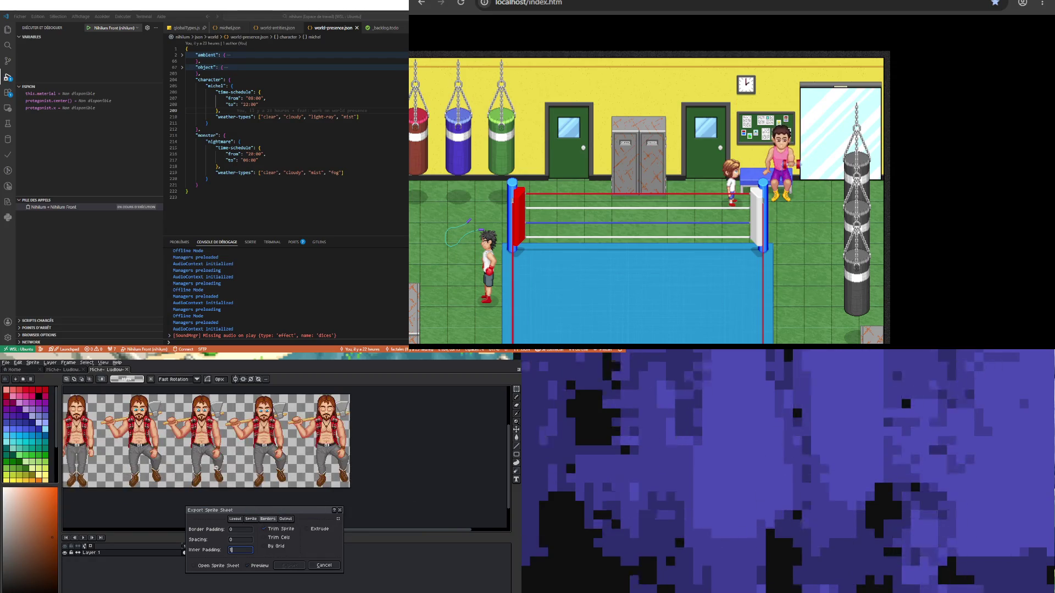
scroll(213, 457, down, 1)
scroll(213, 458, up, 1)
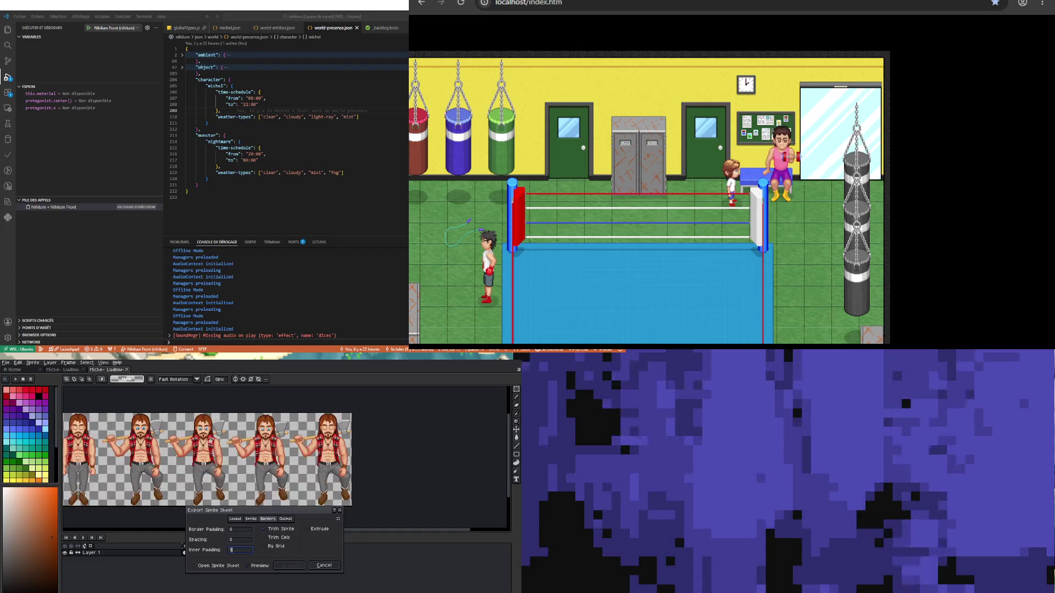
scroll(111, 472, down, 1)
scroll(214, 454, up, 1)
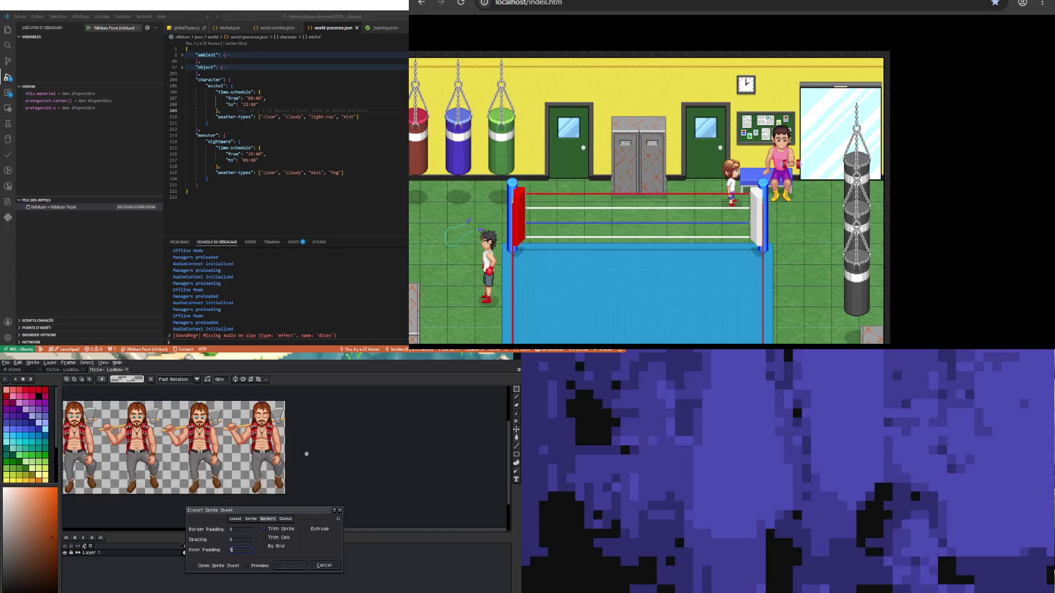
scroll(184, 468, down, 1)
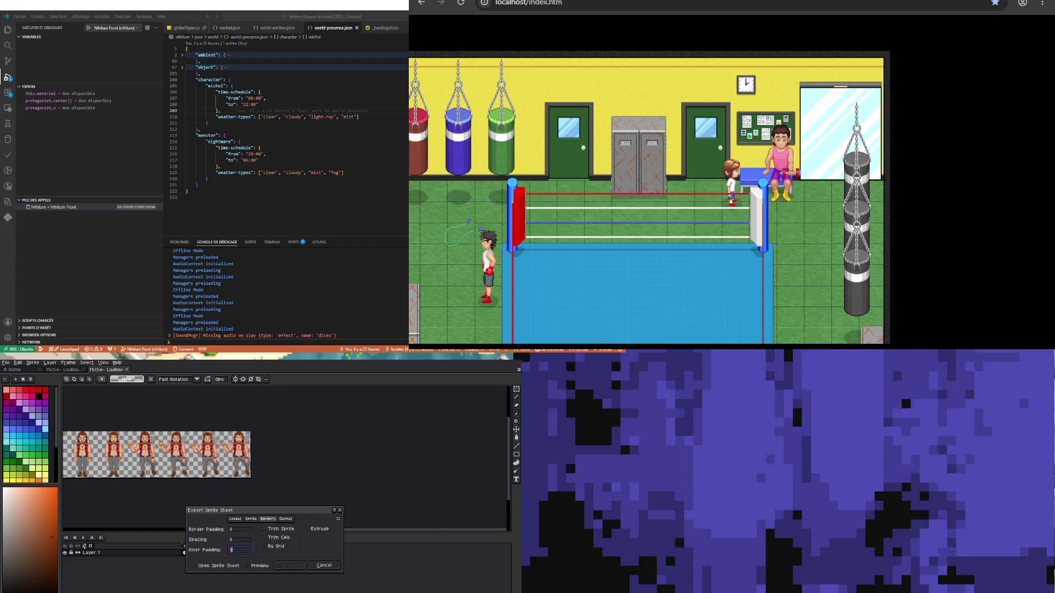
click(291, 519)
click(267, 519)
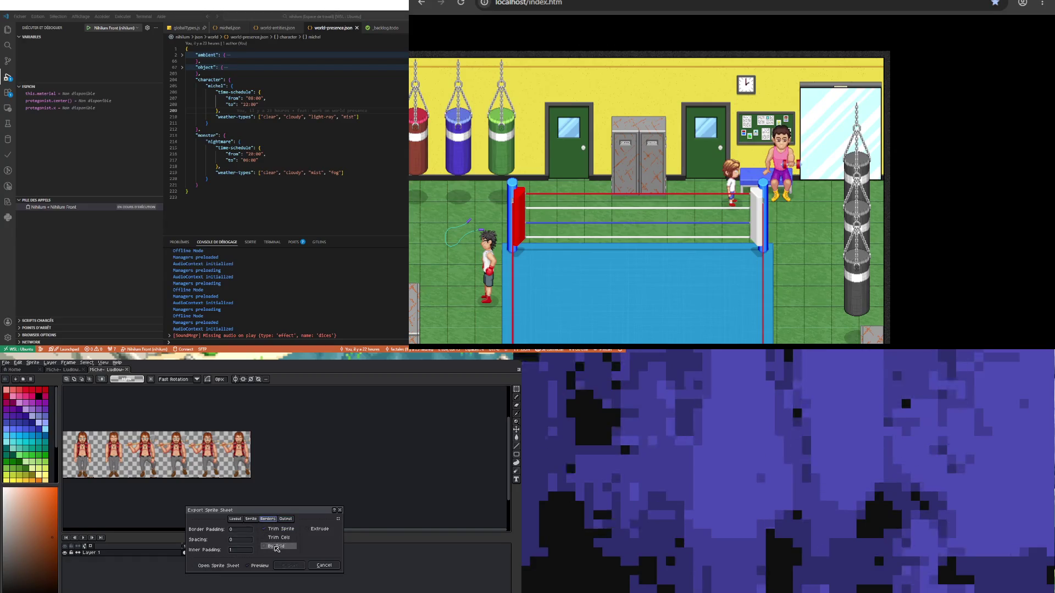
click(293, 518)
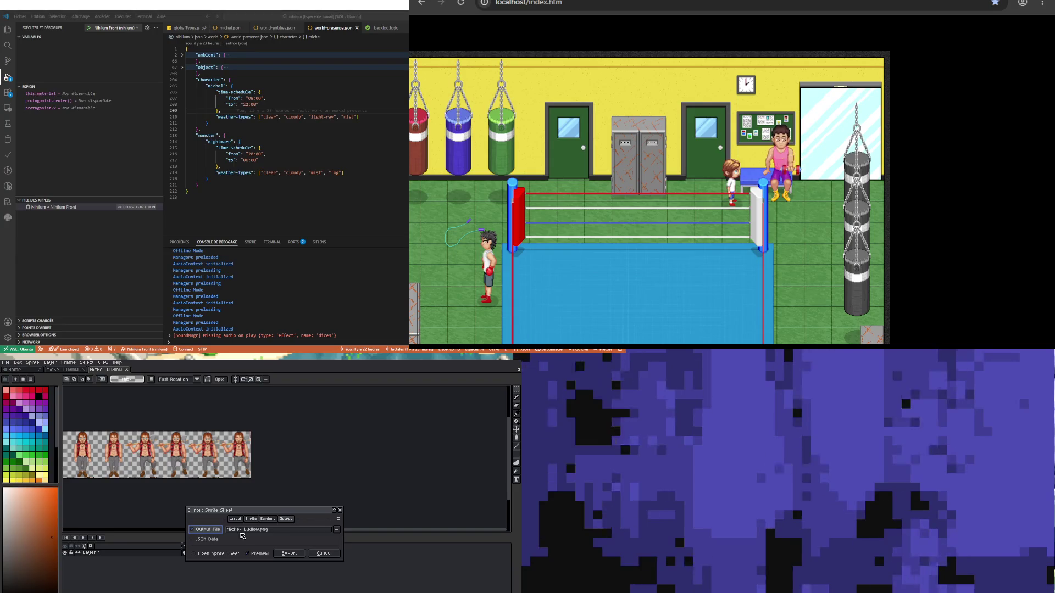
Step: Browse from the home folder through Nihilum - Code to the sprite/character folder
click(336, 531)
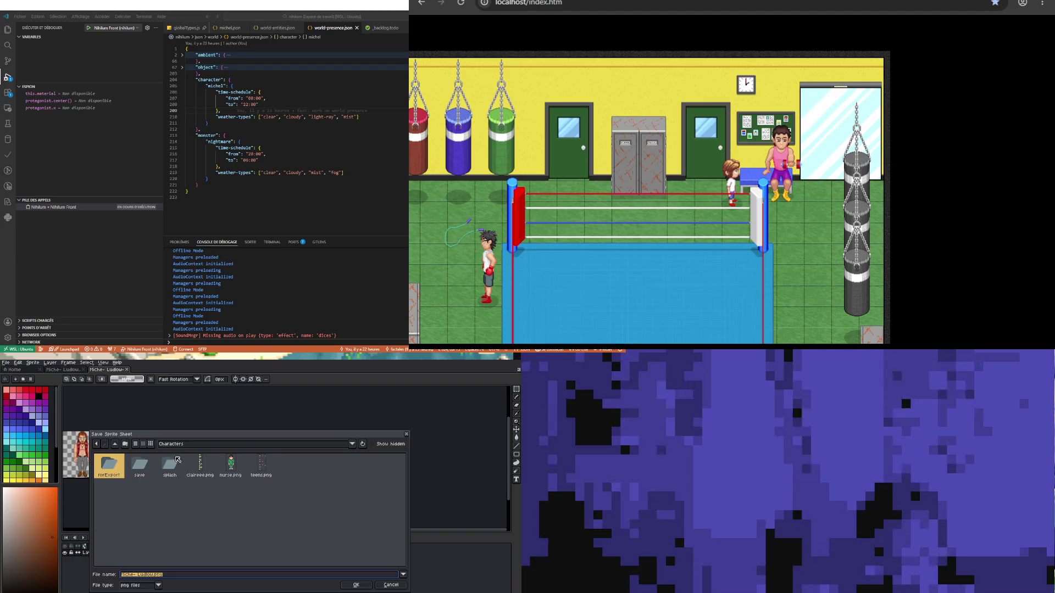
click(182, 446)
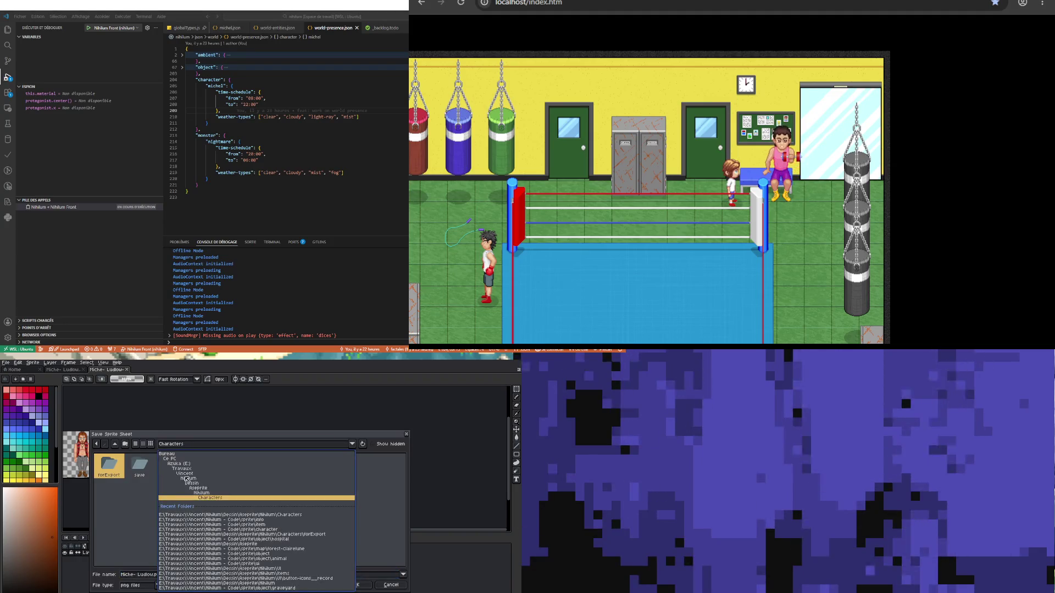
click(190, 474)
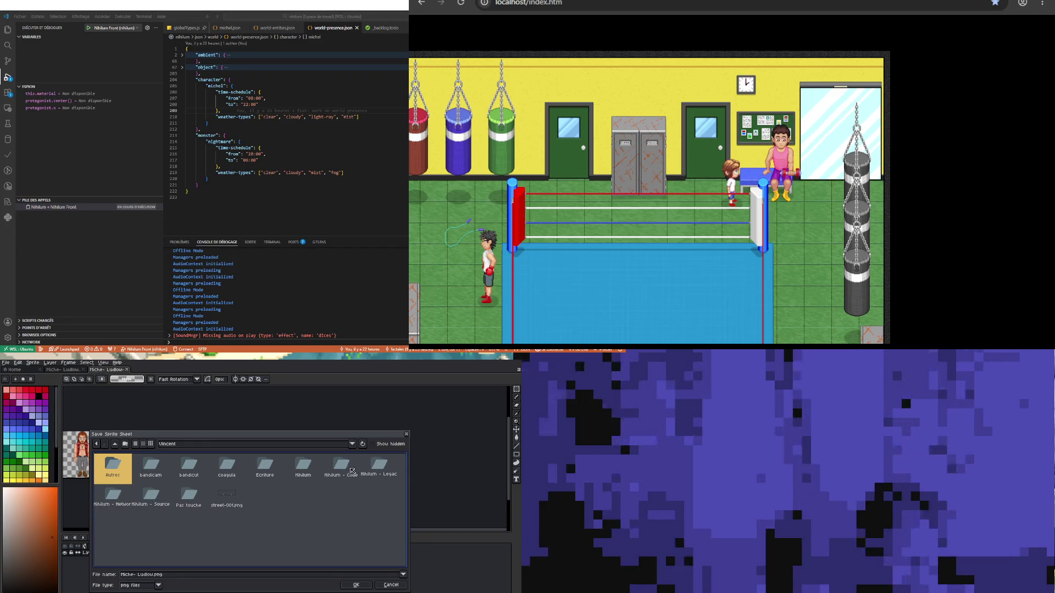
double_click(352, 471)
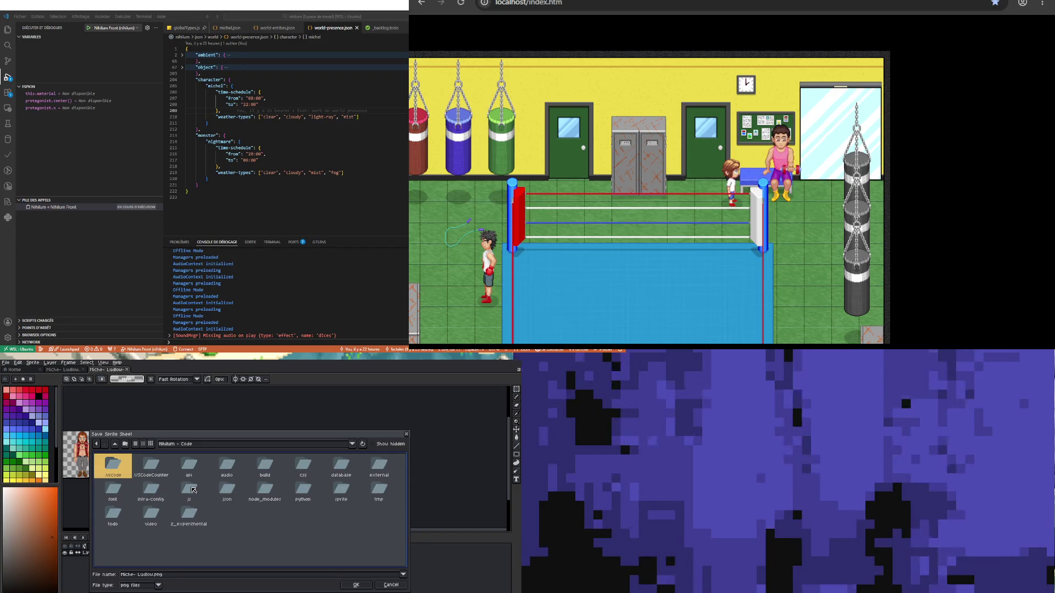
click(257, 532)
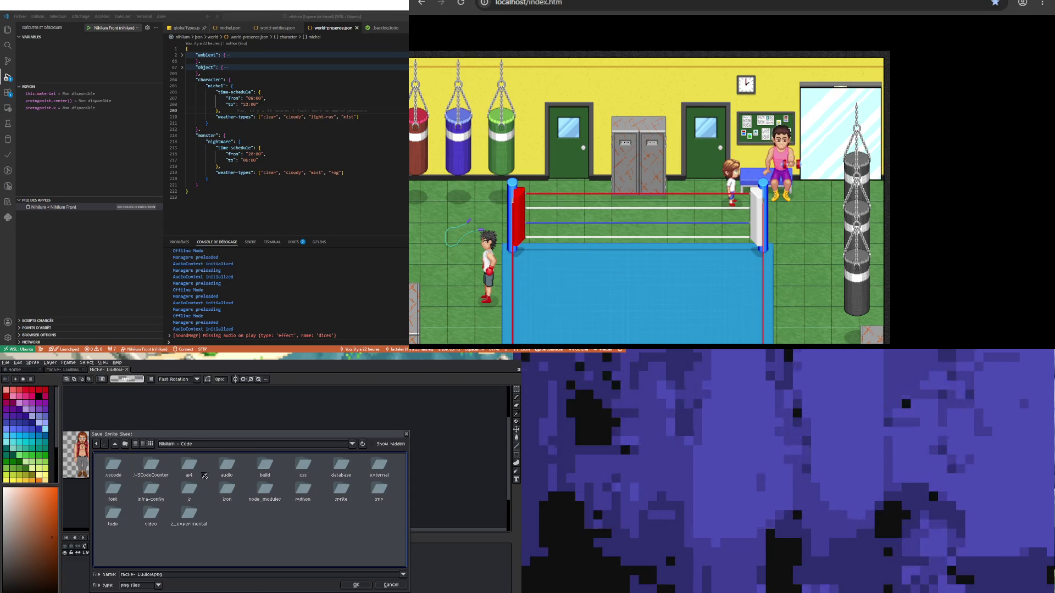
double_click(355, 489)
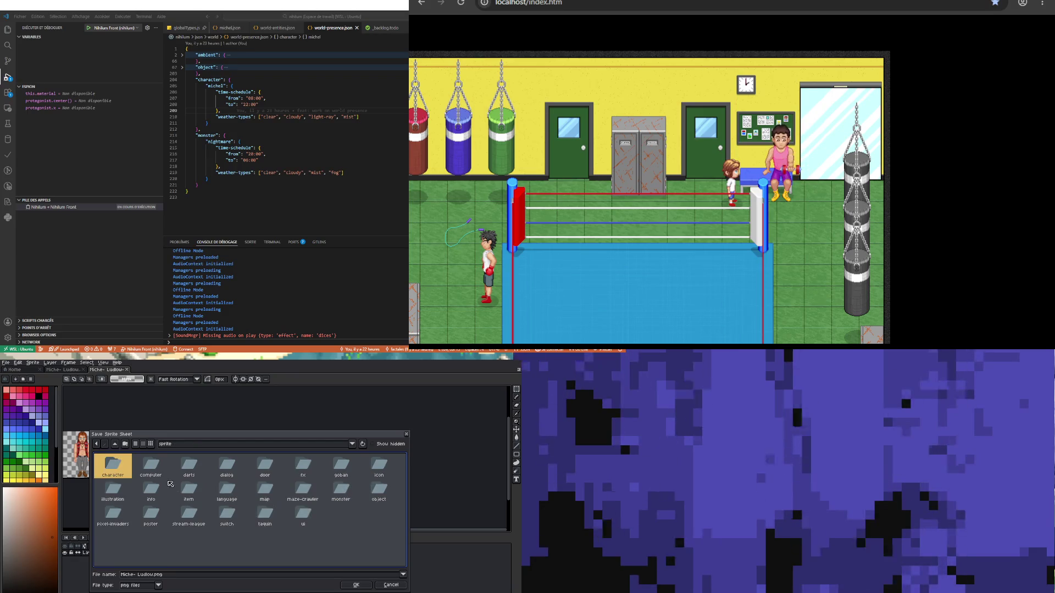
double_click(118, 470)
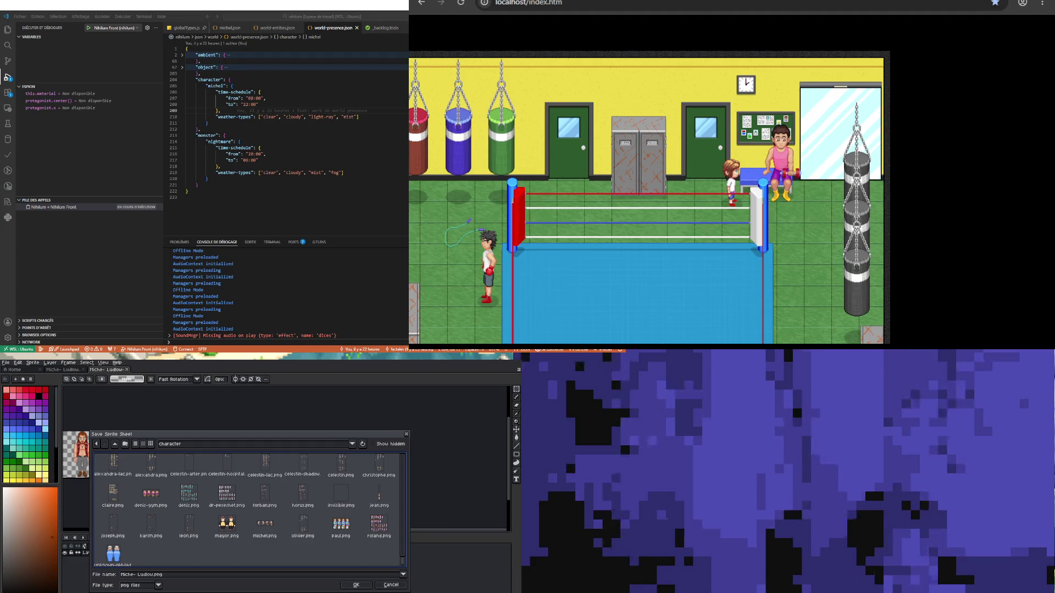
Step: Choose michel.png as the output, accept overwriting it, and export the sheet
click(265, 524)
click(356, 584)
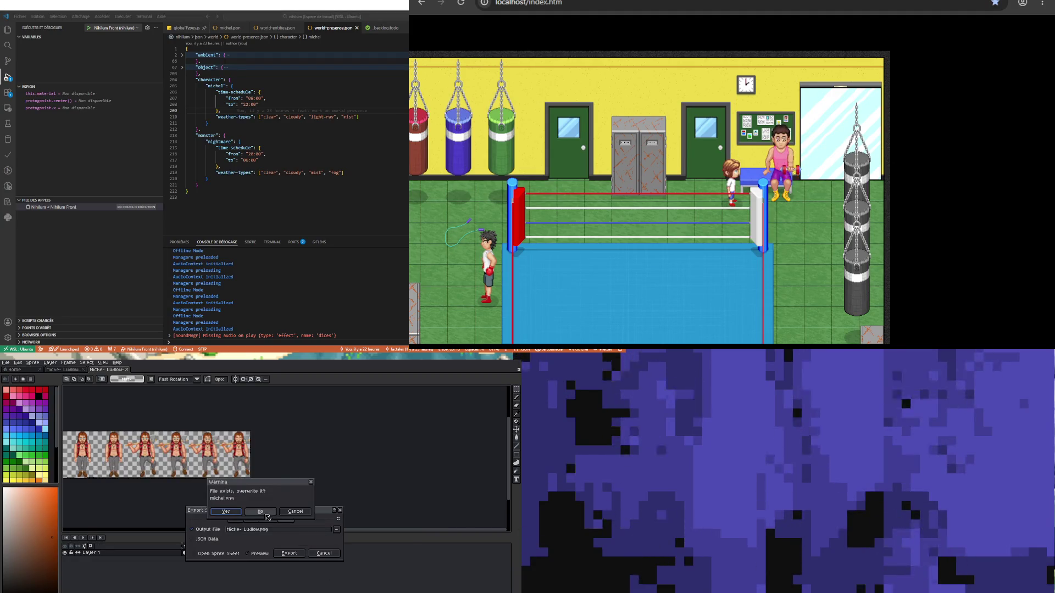
click(226, 511)
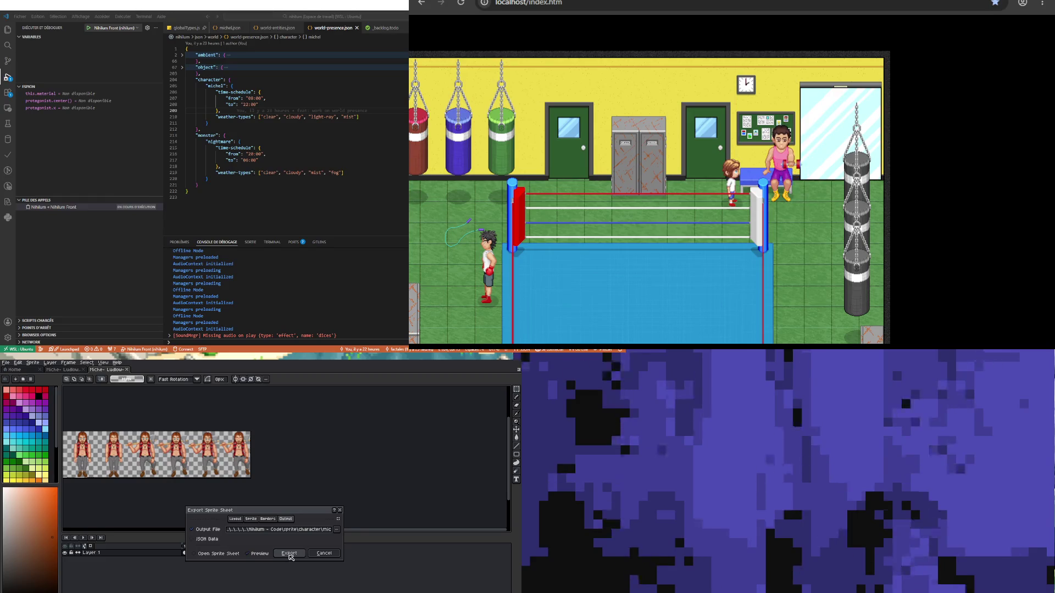
click(289, 554)
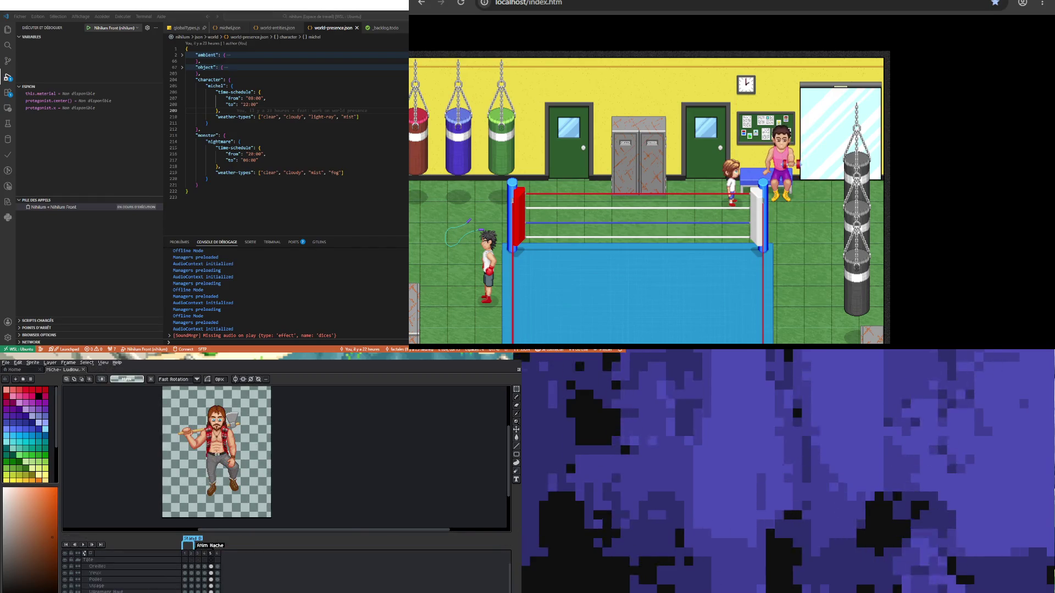
scroll(84, 553, down, 3)
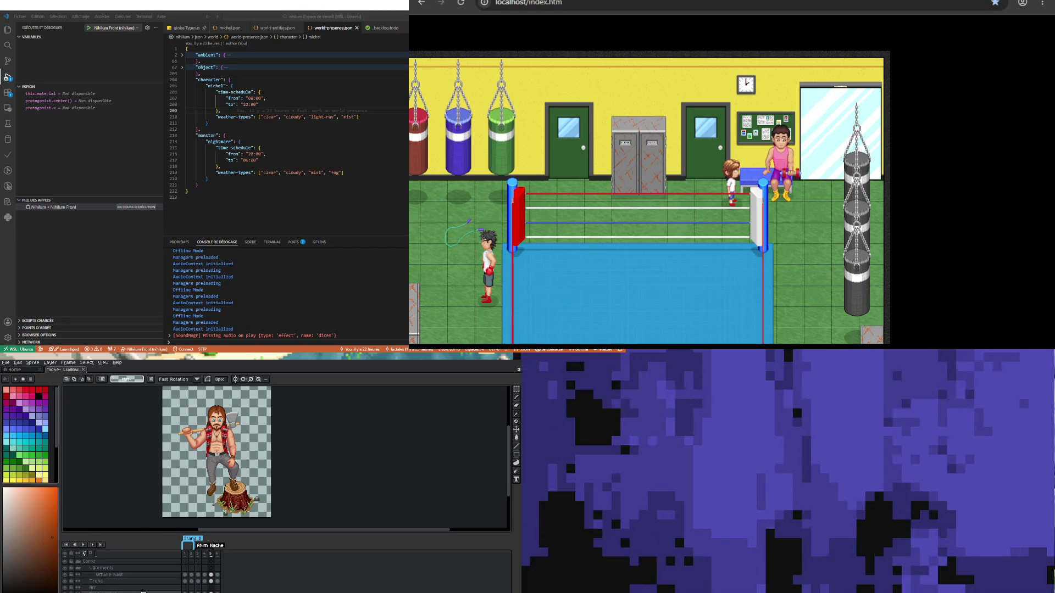
click(7, 363)
mouse_move(44, 417)
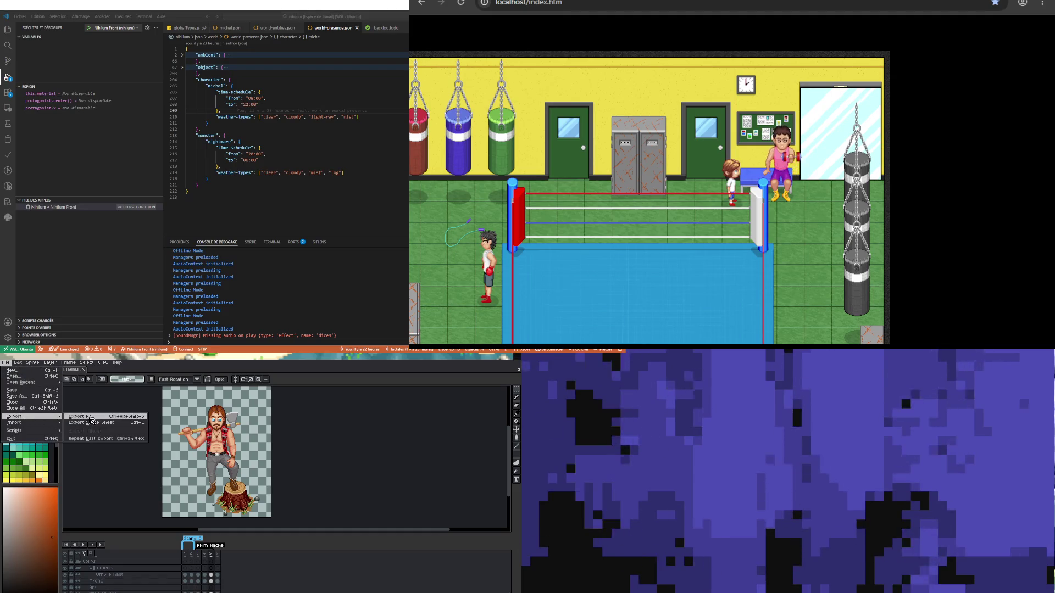
click(364, 376)
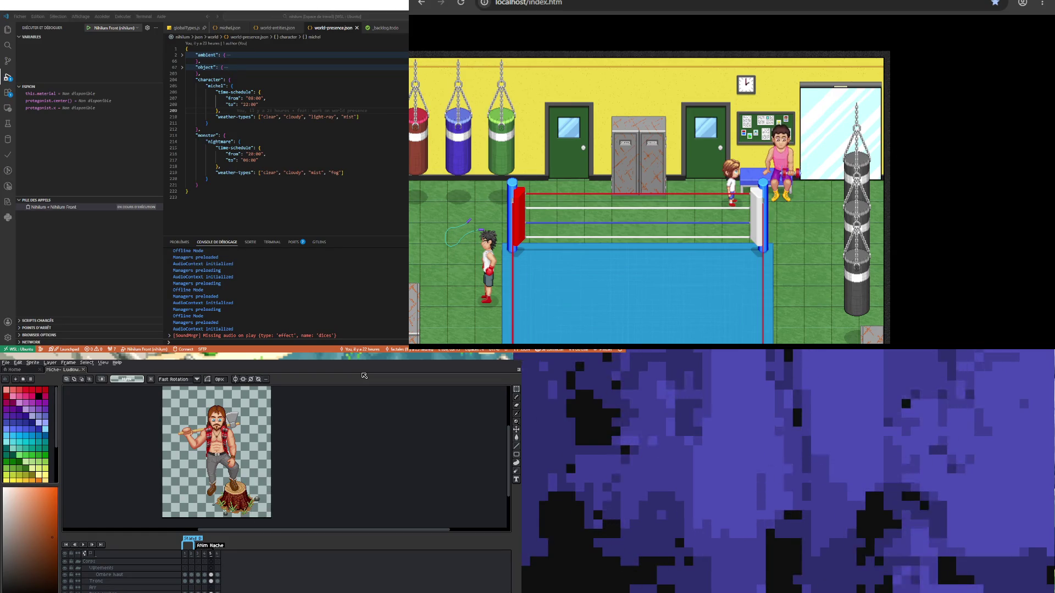
click(6, 363)
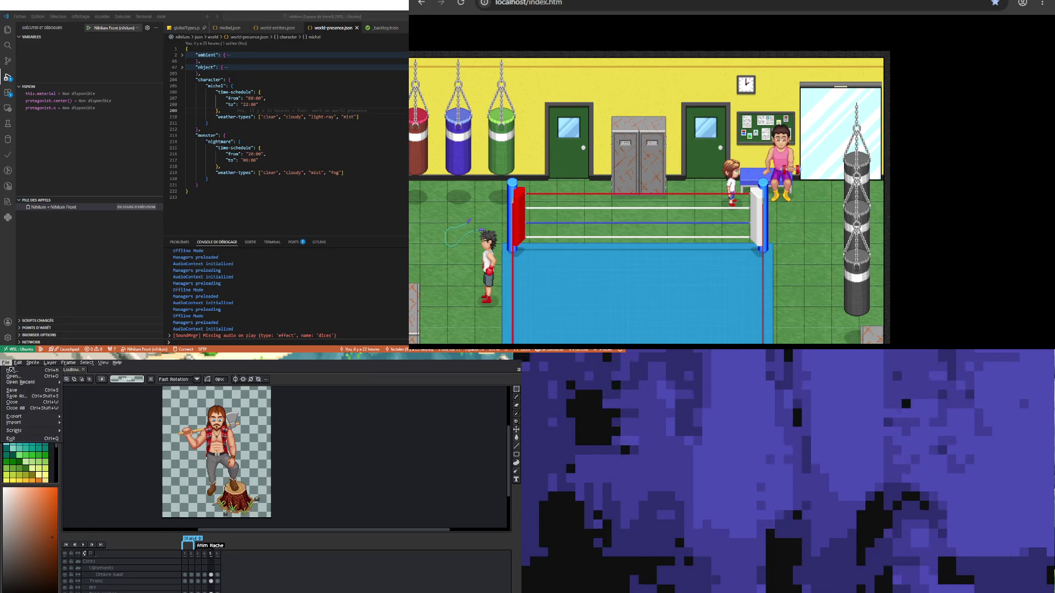
mouse_move(33, 382)
mouse_move(33, 417)
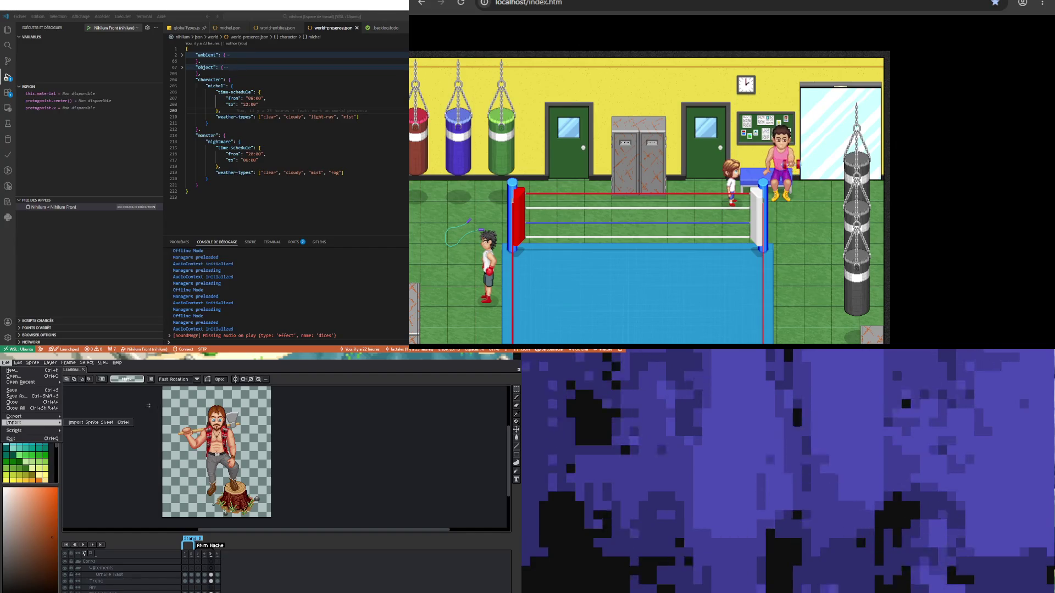
Step: Zoom in and delete the brown dirt rim around the stump with the Magic Wand
click(294, 583)
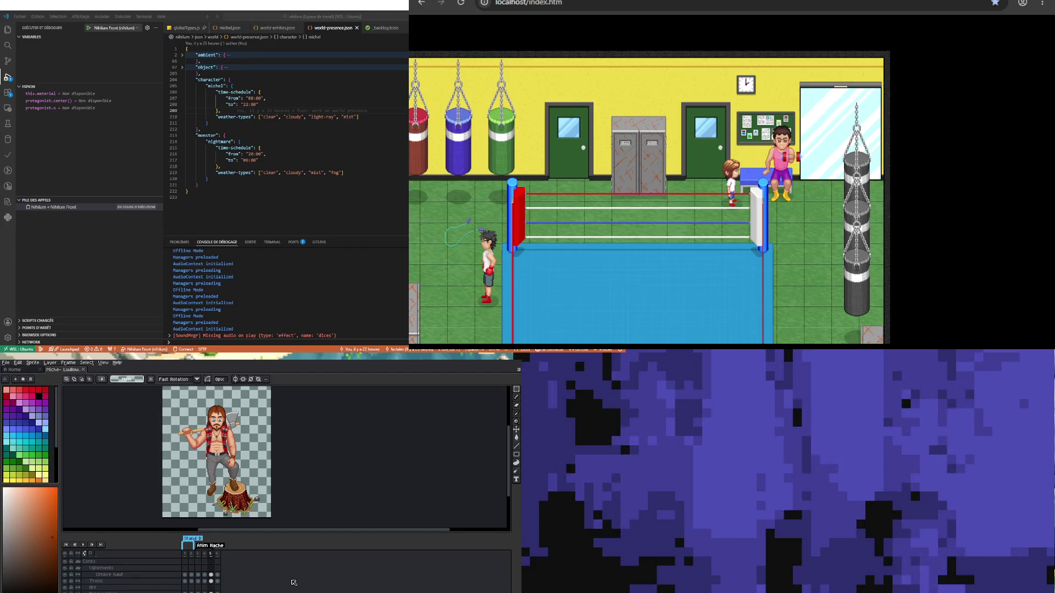
scroll(237, 520, up, 3)
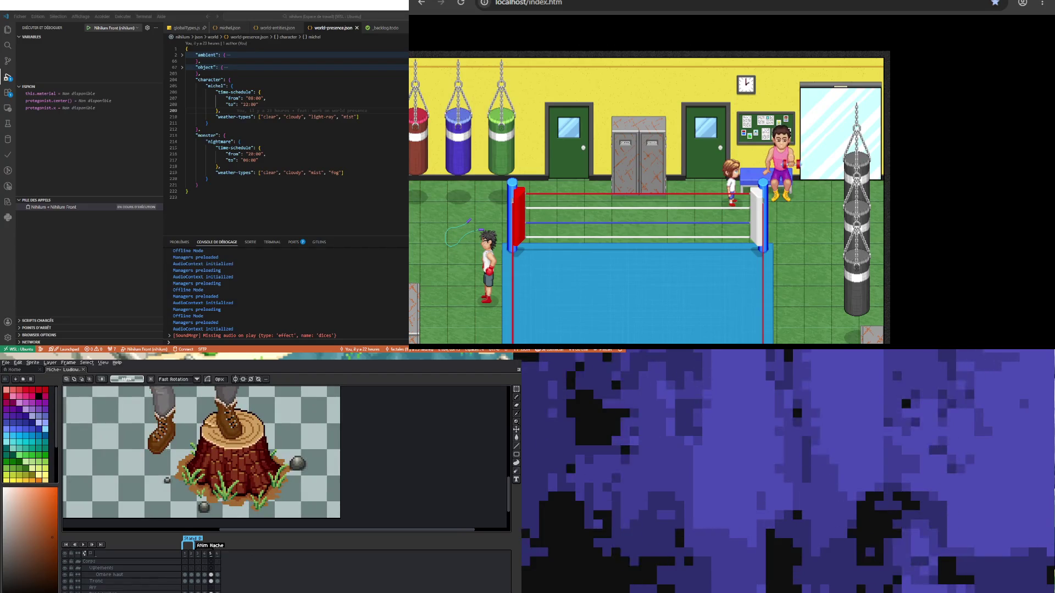
scroll(230, 456, up, 2)
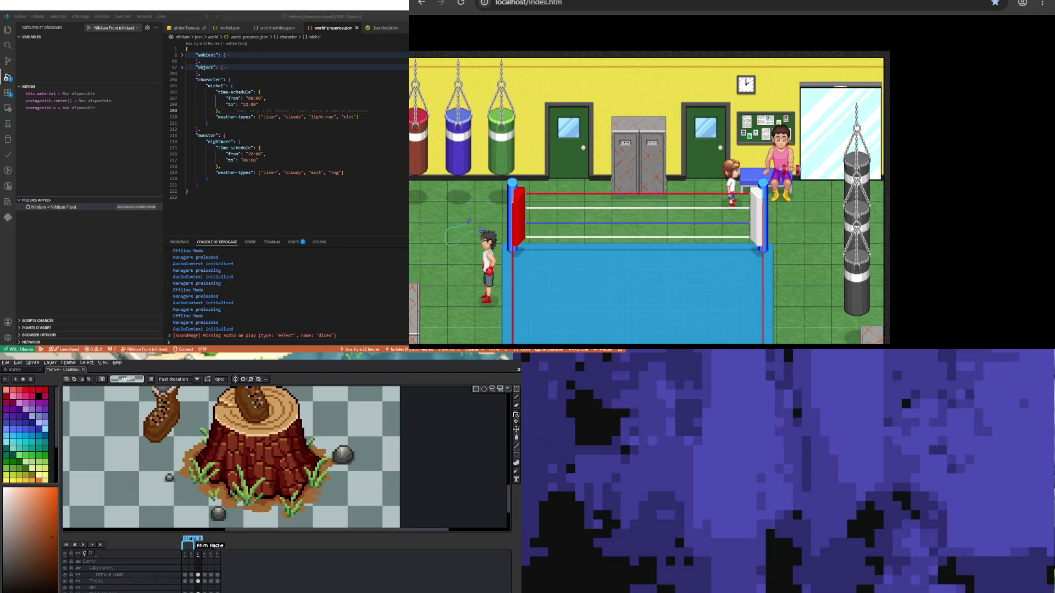
click(494, 398)
click(194, 467)
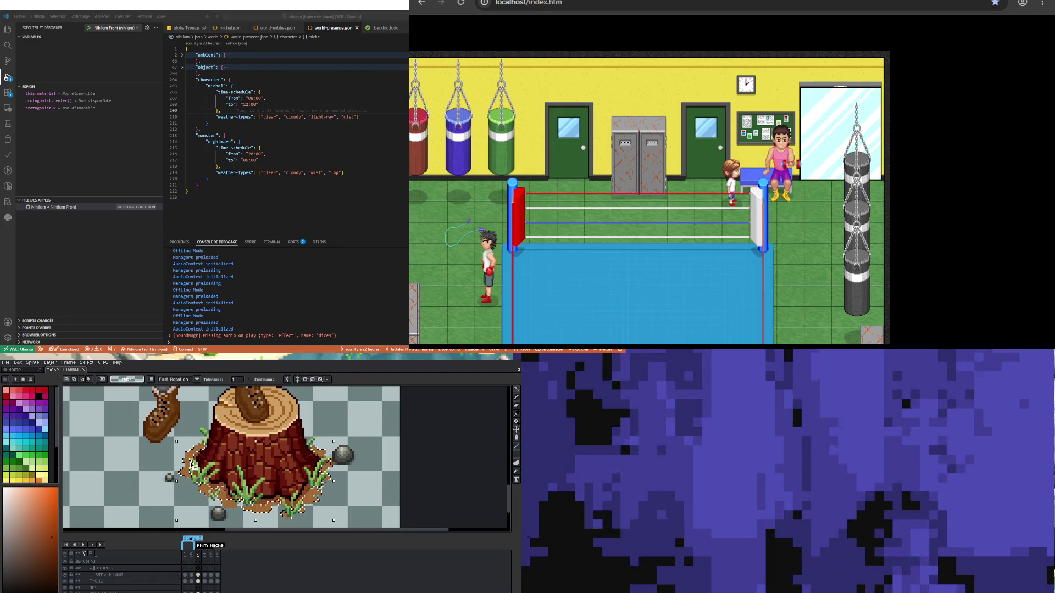
key(Delete)
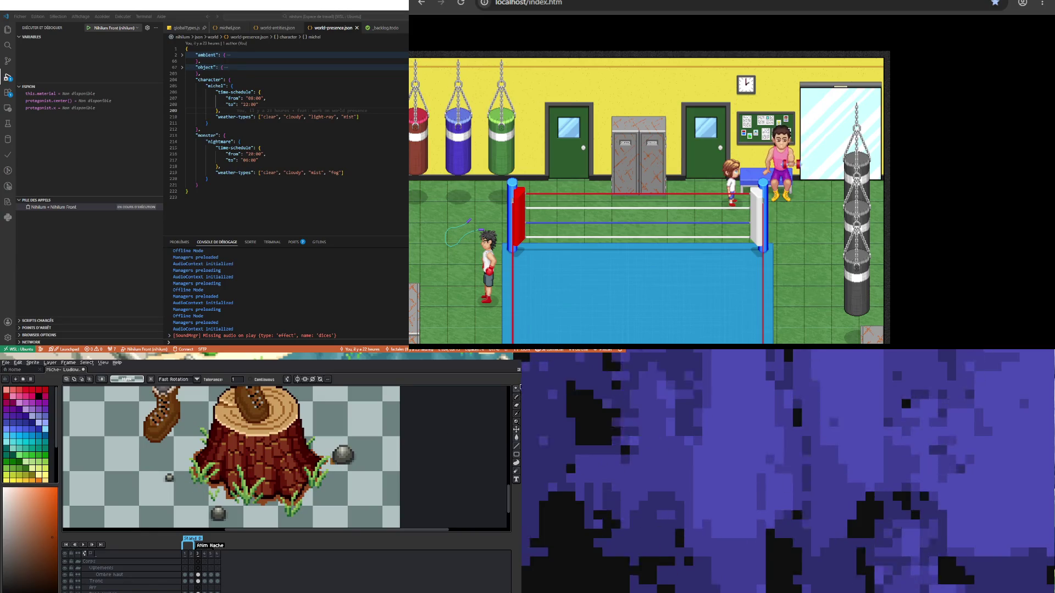
Step: Marquee-select and delete the large grey rock and the small left rock
mouse_move(516, 388)
click(478, 389)
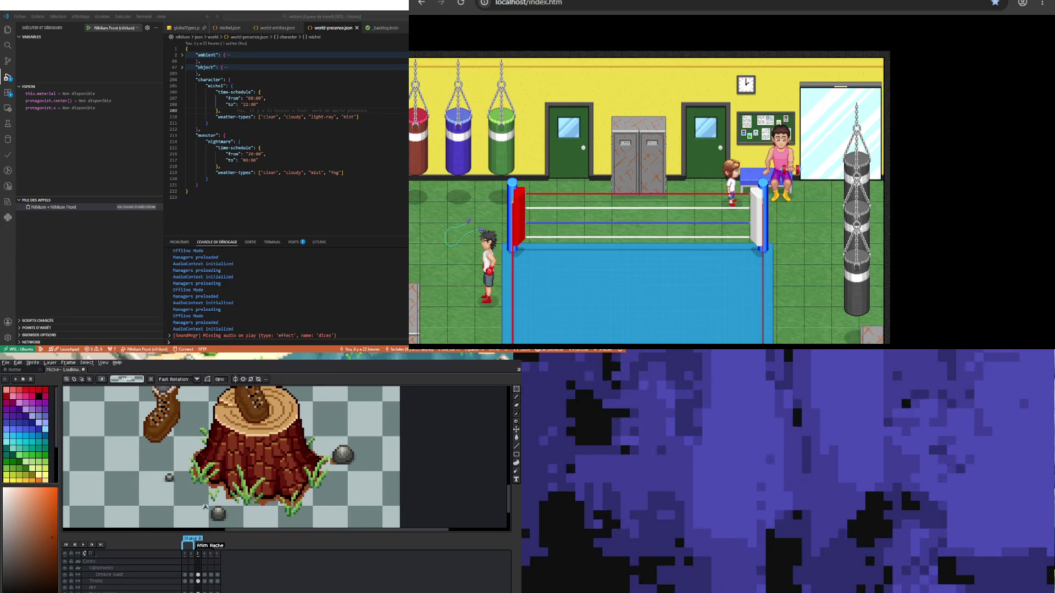
drag(331, 442, 375, 486)
key(Delete)
drag(158, 465, 180, 492)
key(Delete)
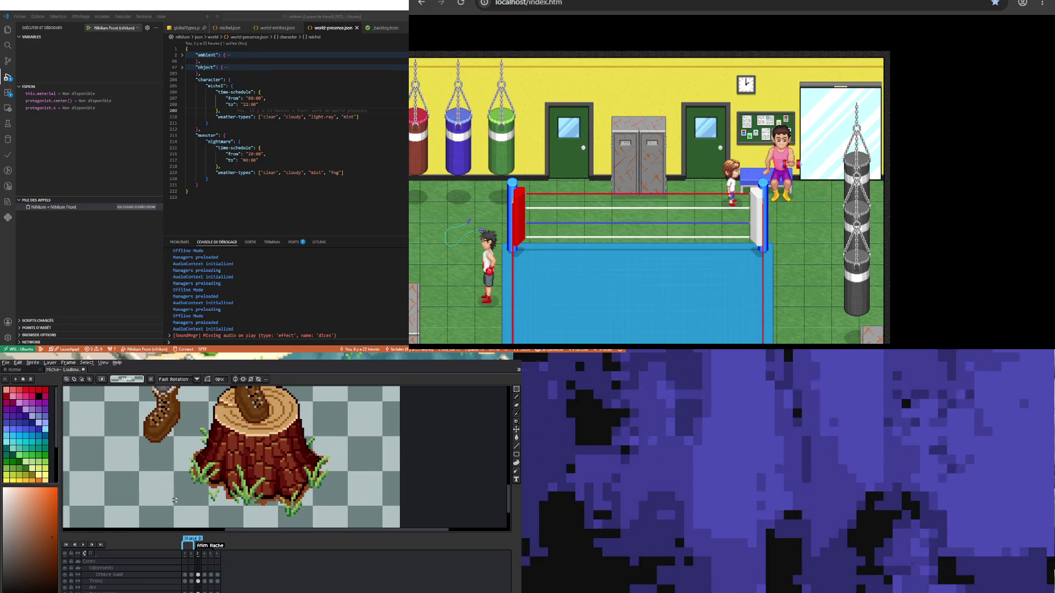
Step: Step back and forth through the animation frames to compare the cleaned stump
scroll(175, 500, down, 3)
scroll(182, 457, up, 1)
scroll(182, 457, down, 1)
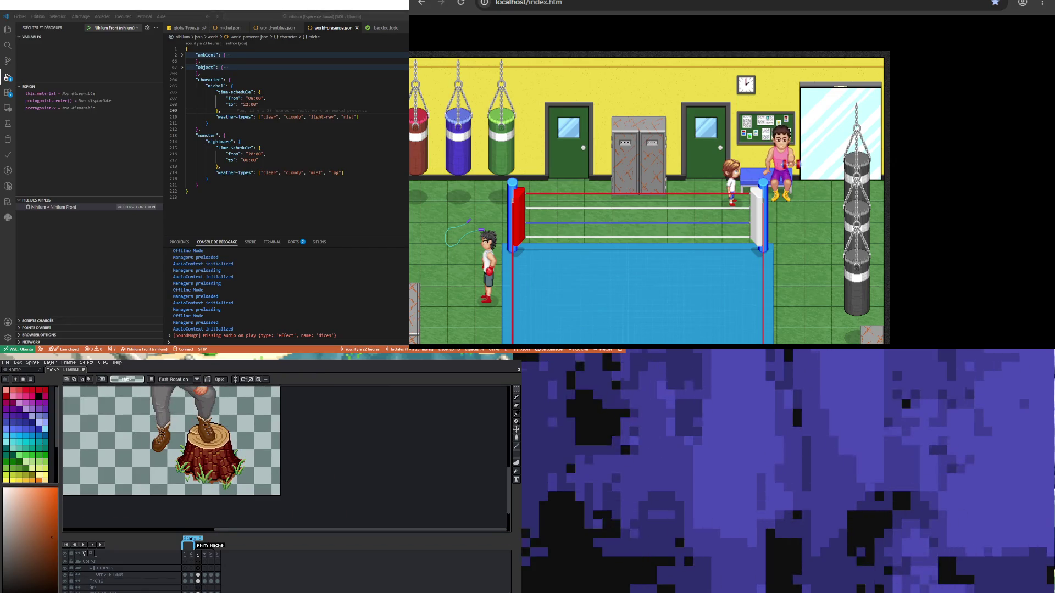
key(period)
key(period)
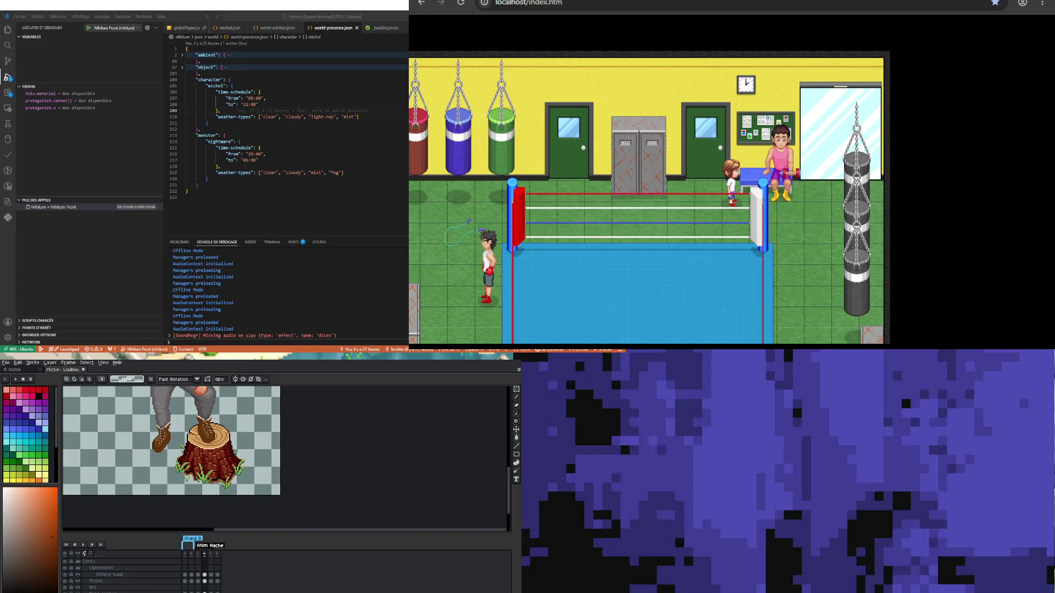
key(comma)
key(period)
key(period)
key(period)
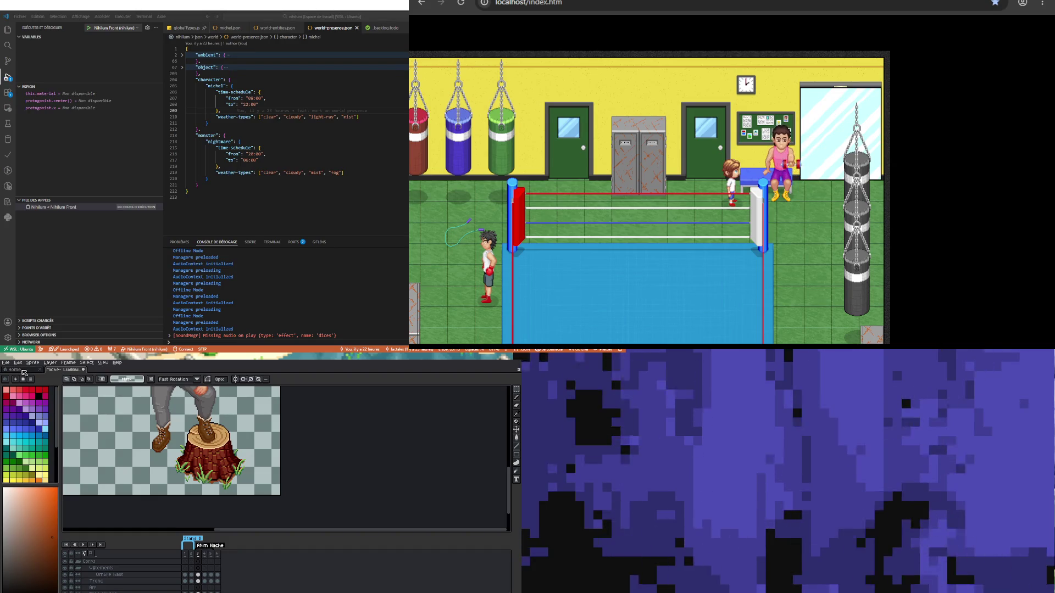
click(6, 363)
Step: Reopen Export Sprite Sheet with Layers set to Selected layers and Frames to Selected frames
mouse_move(16, 416)
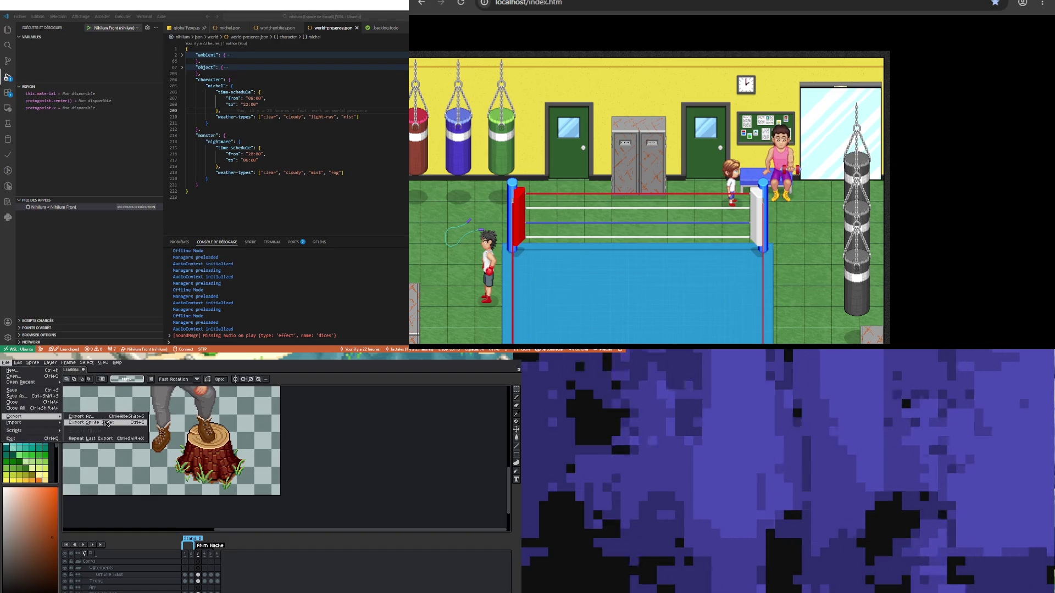
click(106, 423)
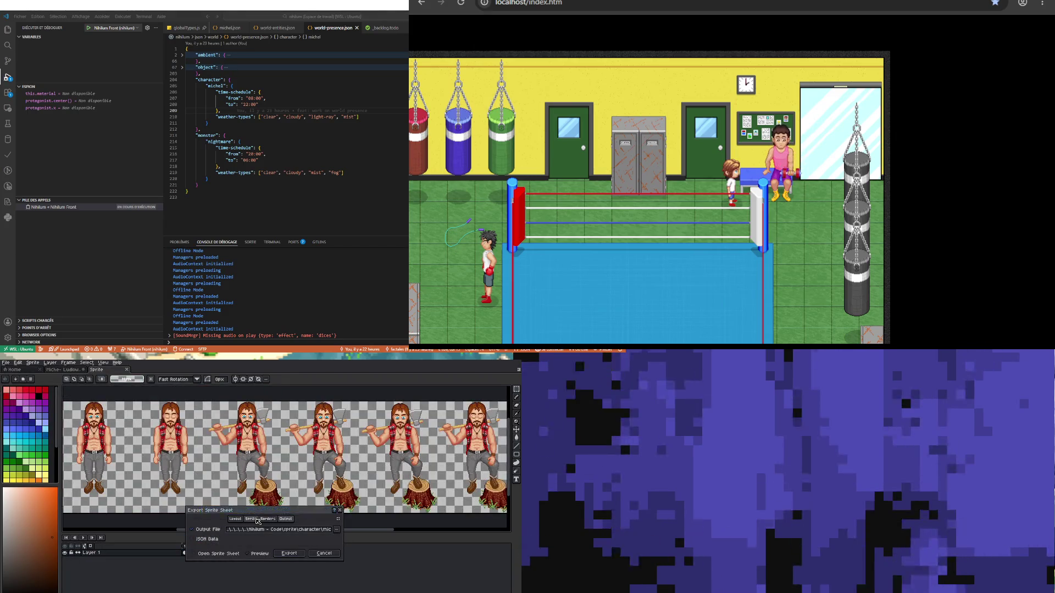
click(323, 553)
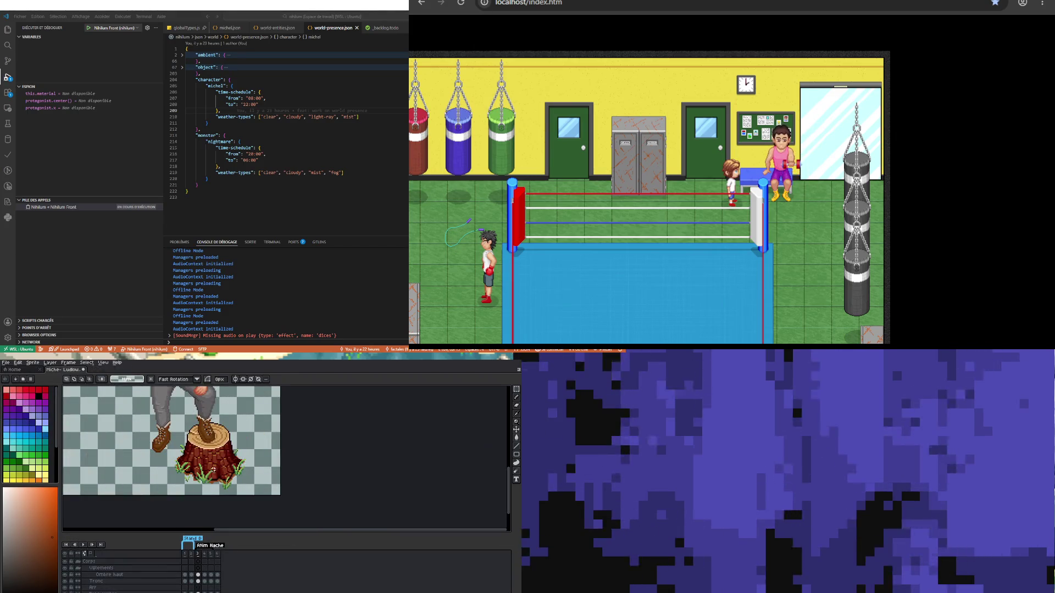
click(7, 363)
mouse_move(17, 416)
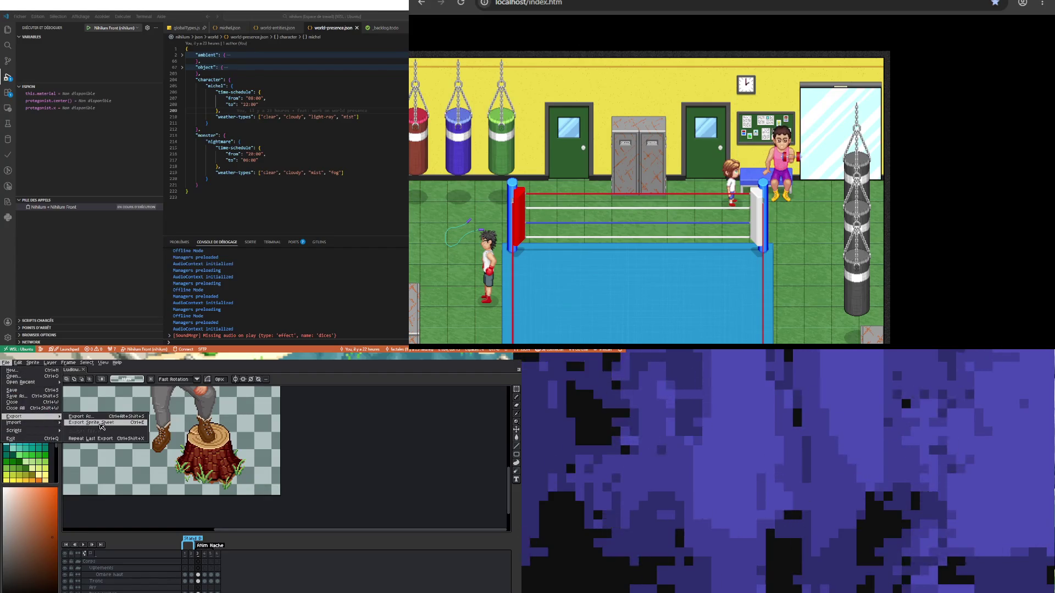
click(107, 423)
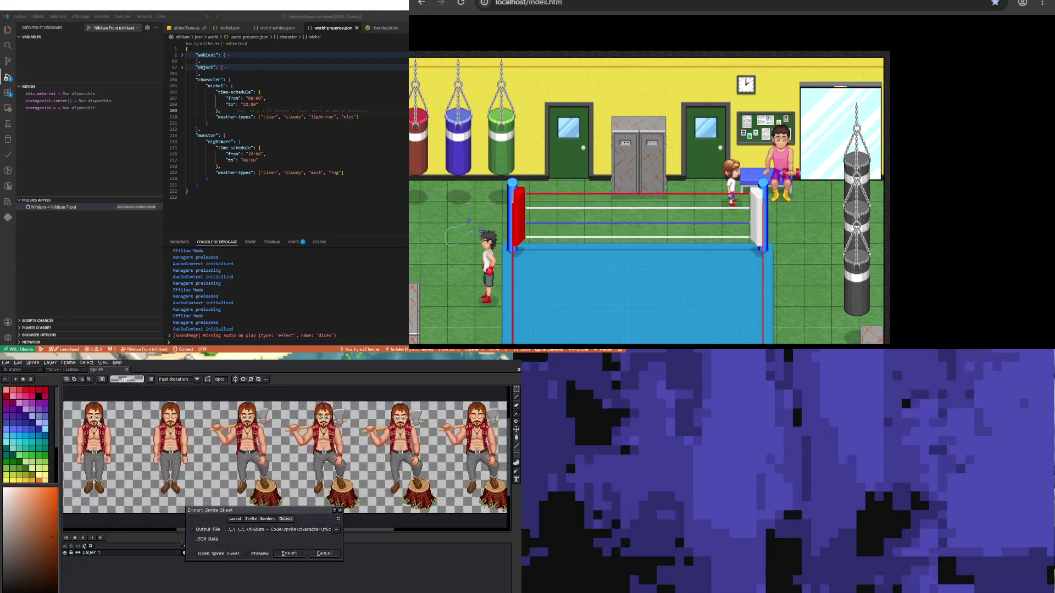
click(246, 519)
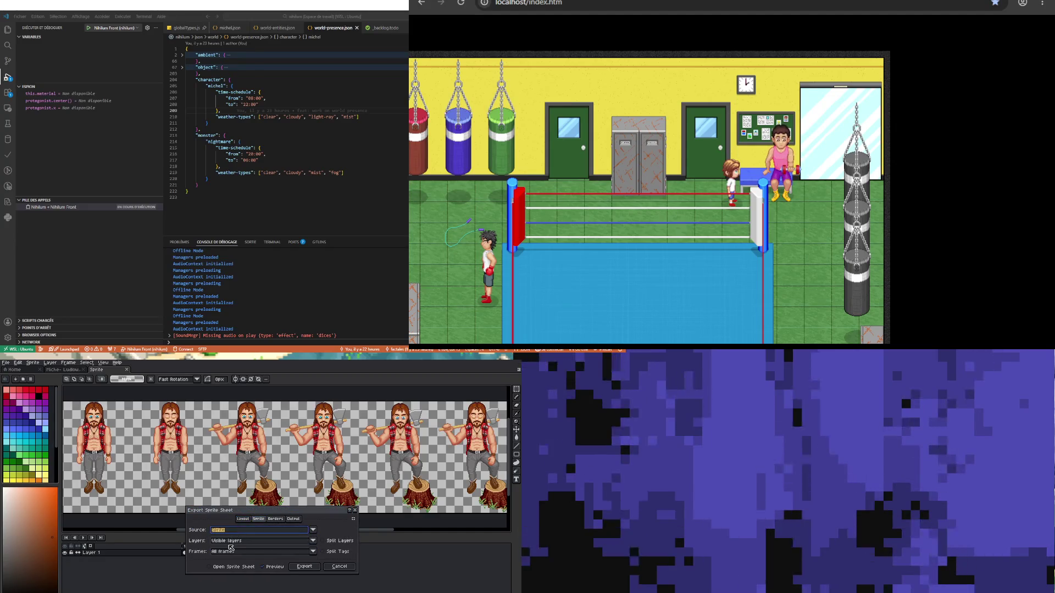
click(232, 542)
click(237, 430)
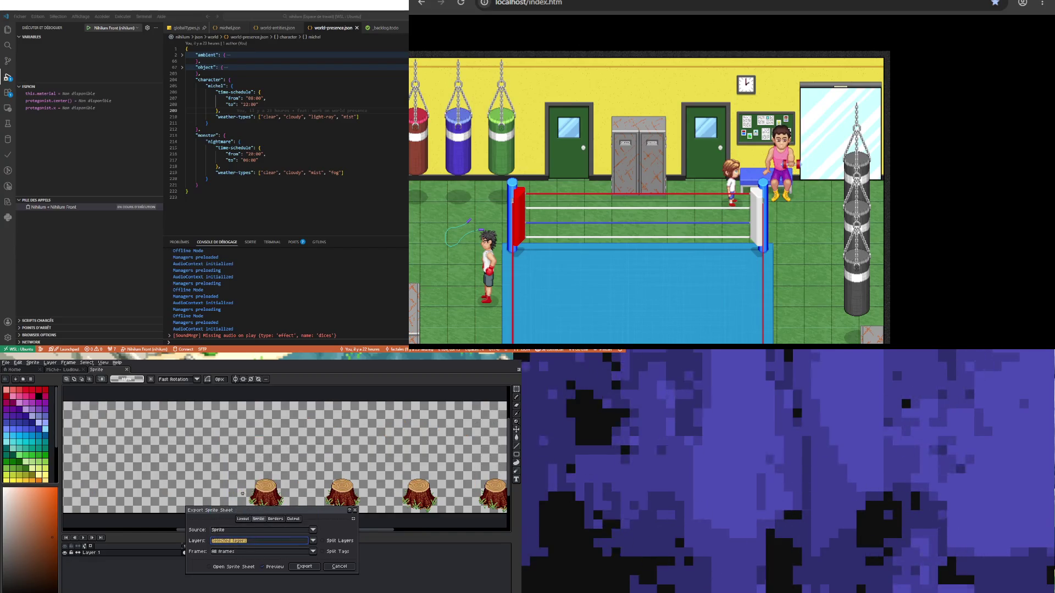
click(273, 552)
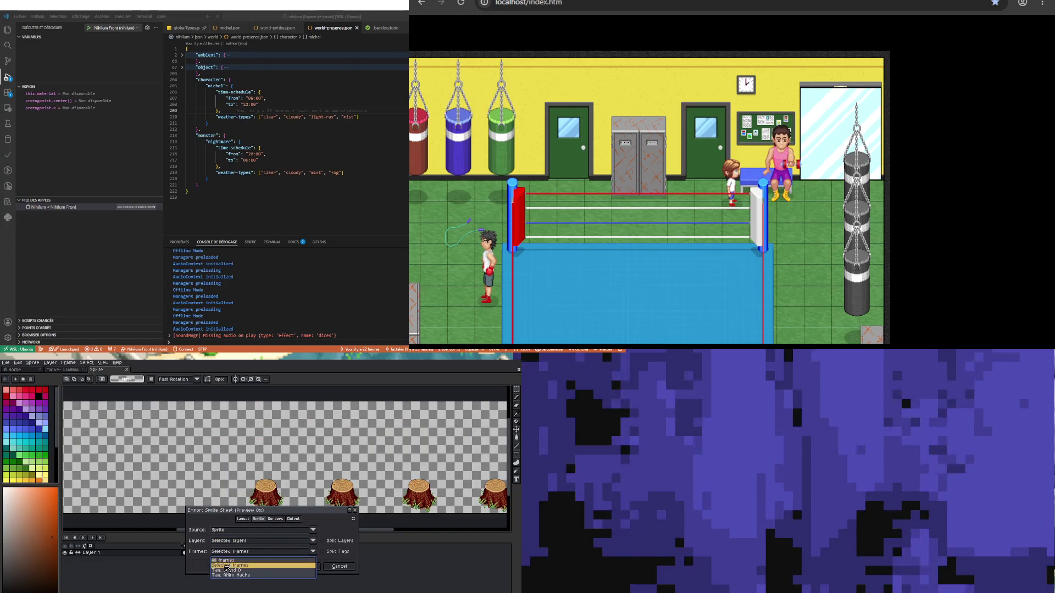
click(230, 565)
Step: Enable Trim Sprite and Trim Cels in Borders, then bring up the Output settings
click(292, 518)
click(268, 519)
click(278, 529)
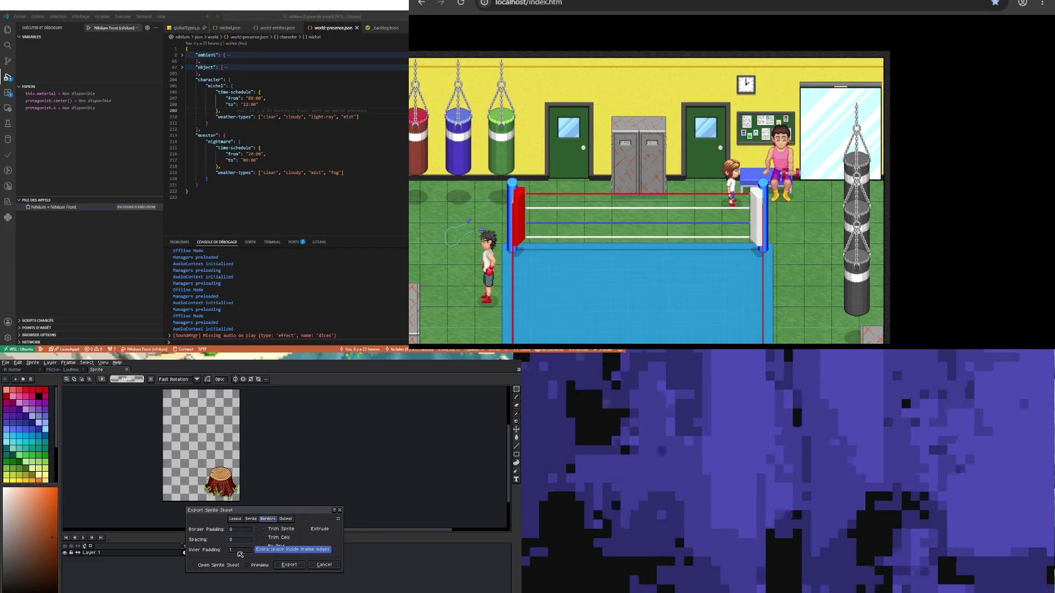
click(275, 529)
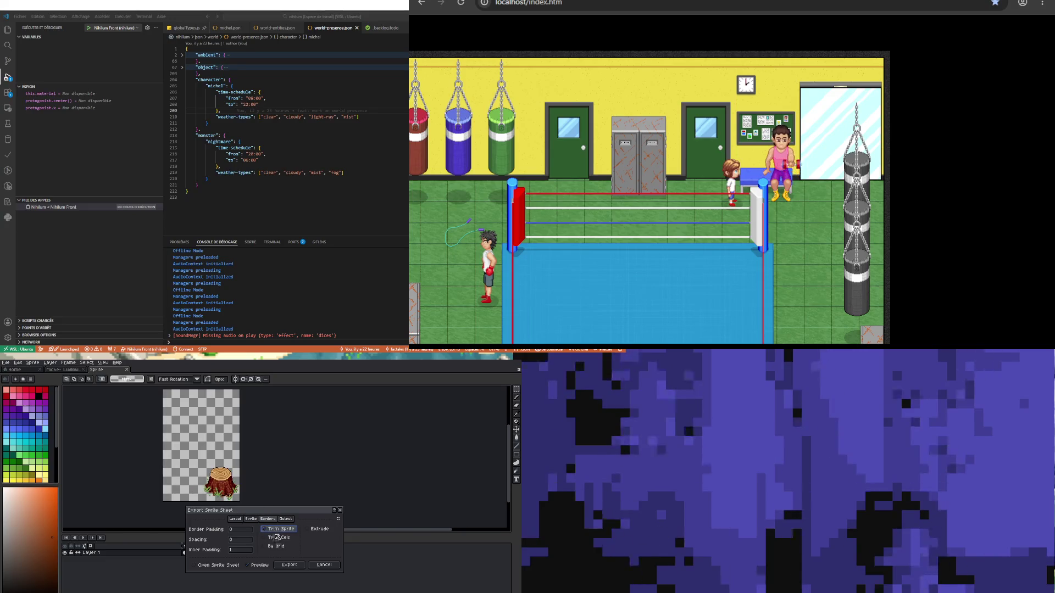
click(271, 537)
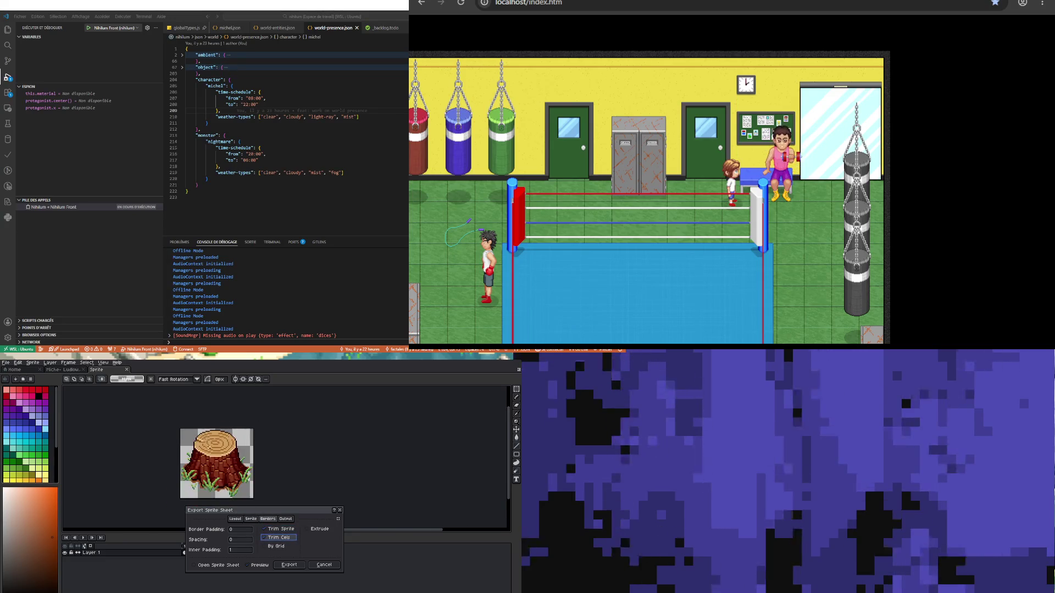
click(288, 519)
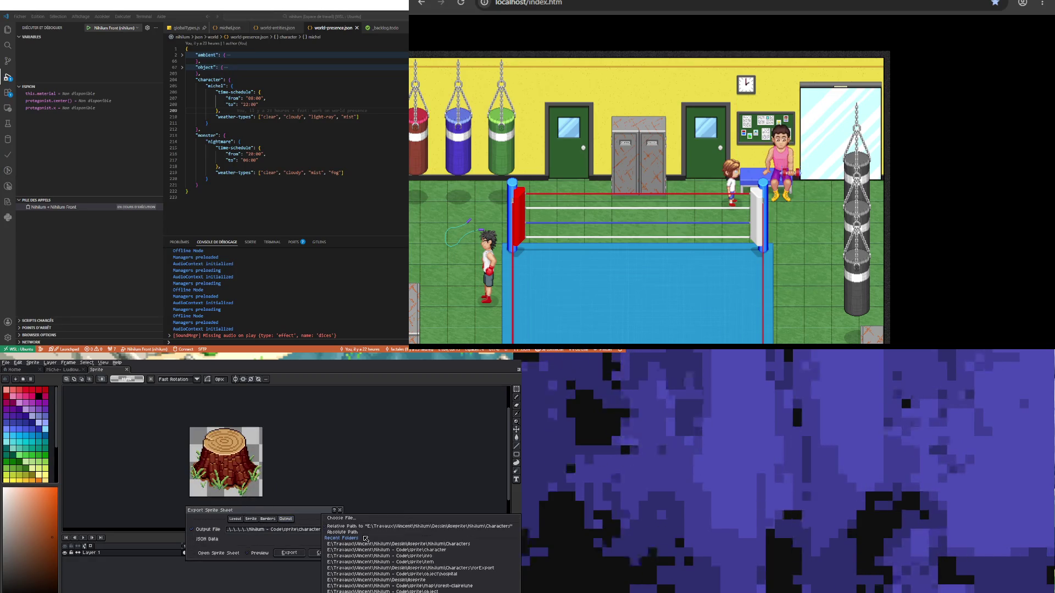
Step: Browse via Recent Folders to the project's sprite/object/tree folder
click(336, 530)
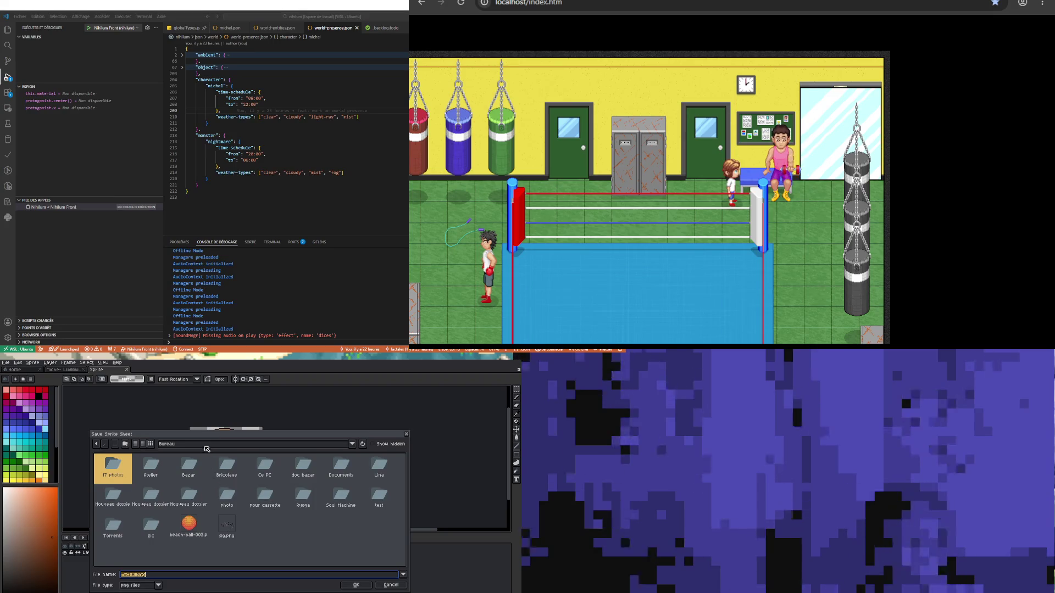
click(175, 444)
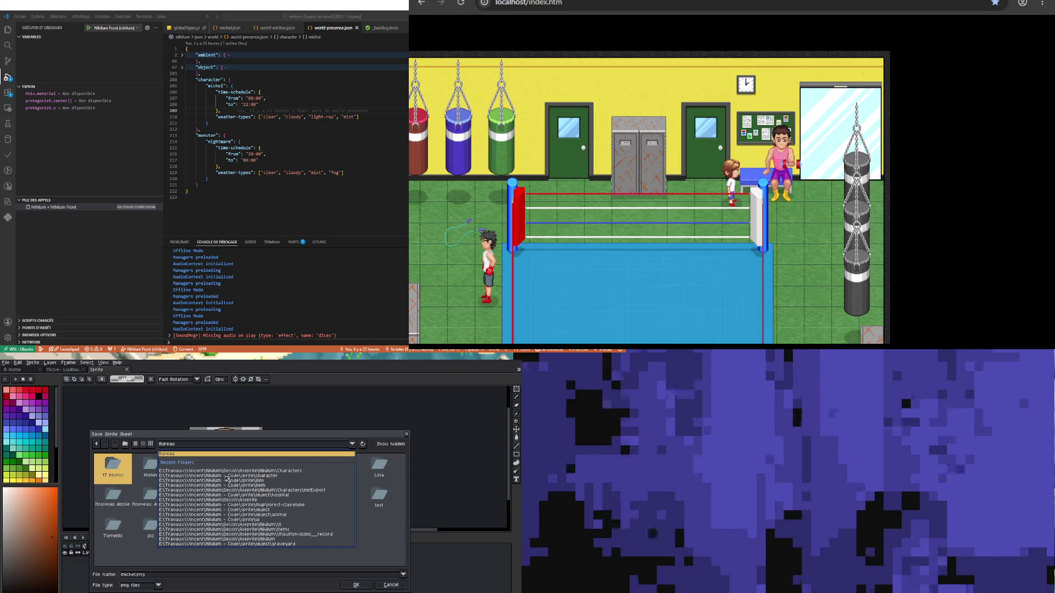
click(225, 476)
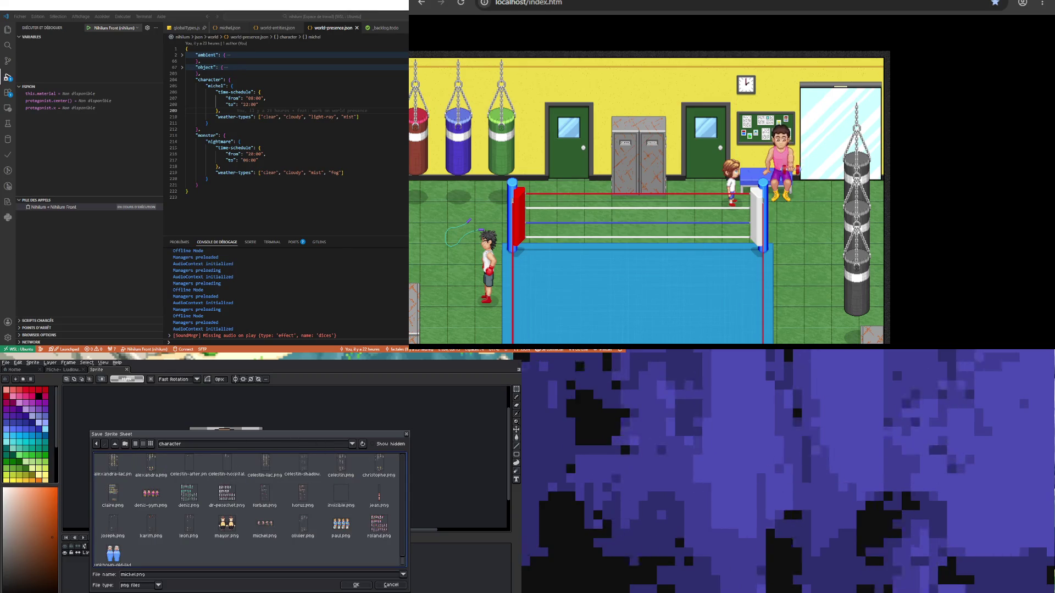
click(116, 445)
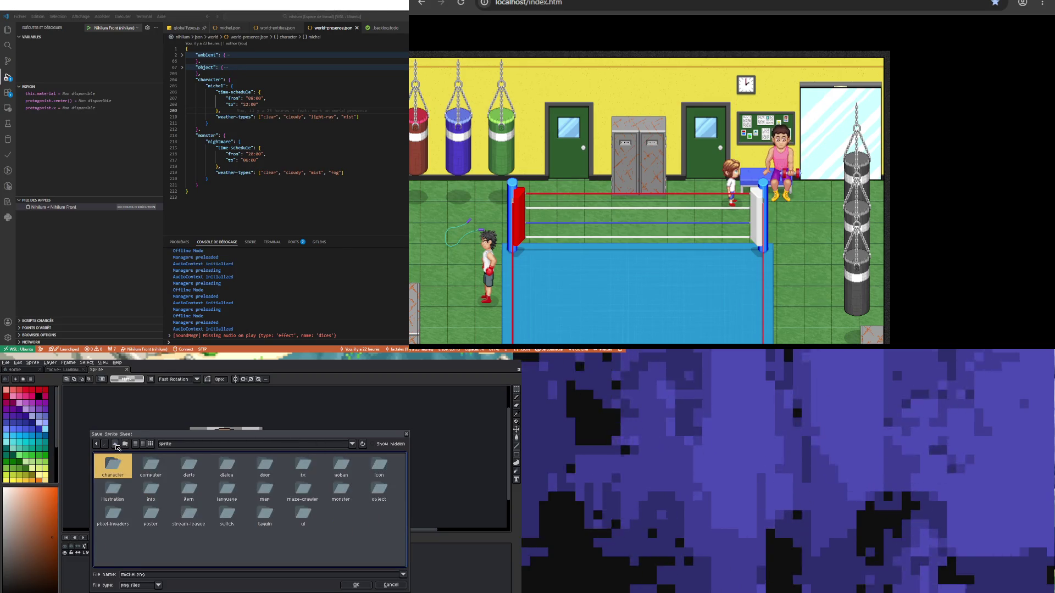
click(269, 551)
double_click(383, 495)
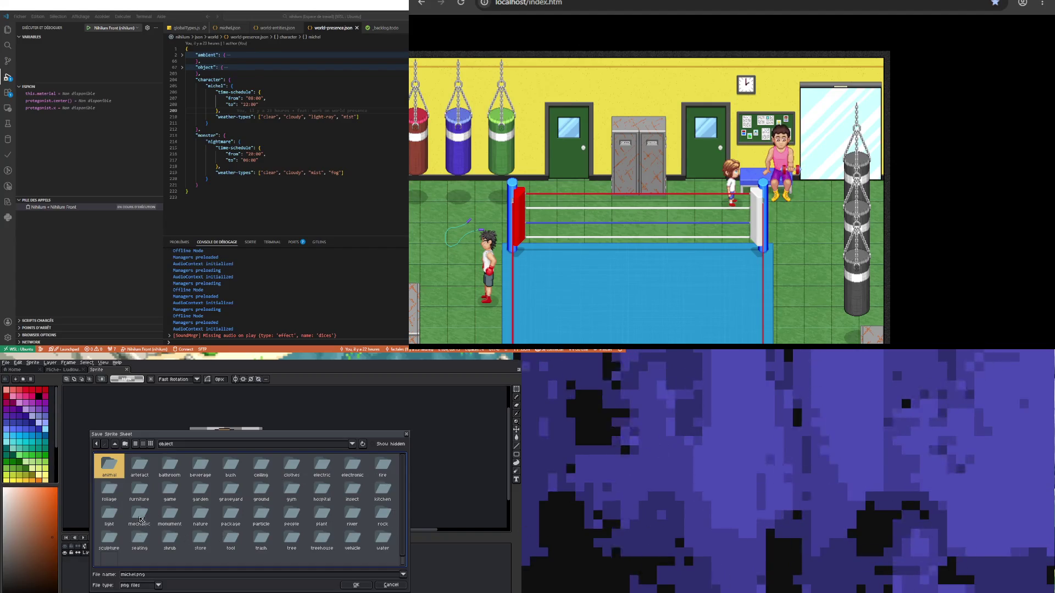
double_click(292, 541)
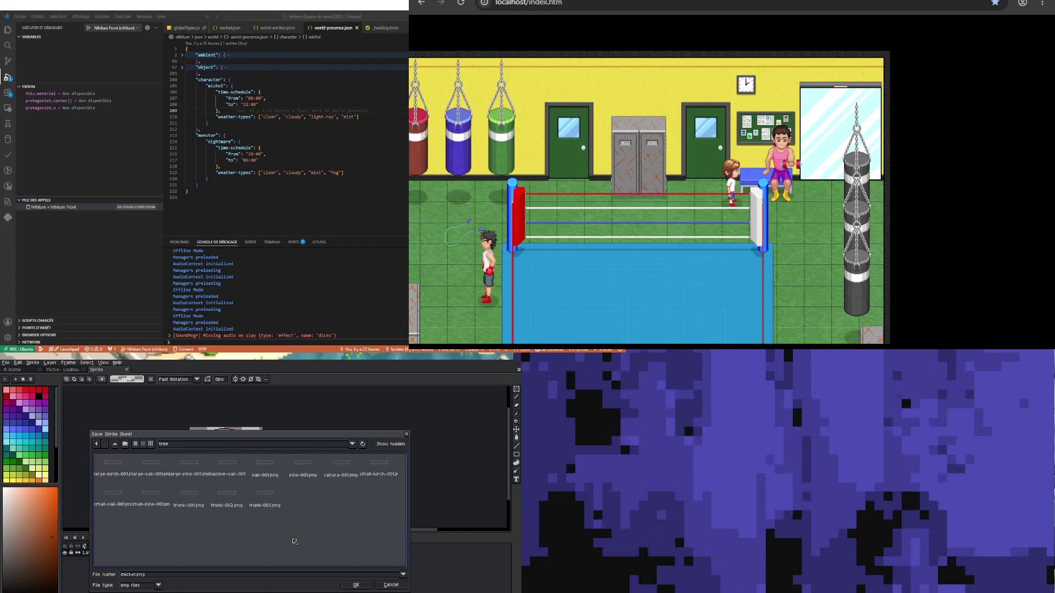
Step: Pick trunk-003.png as the output file and export the stump sprite sheet
click(270, 496)
click(143, 575)
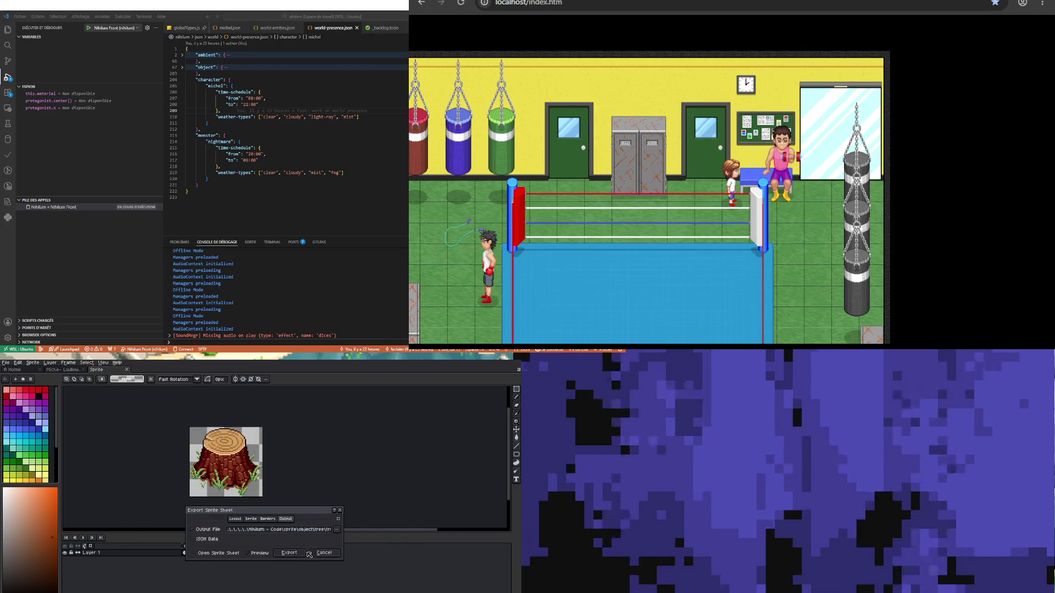
click(295, 554)
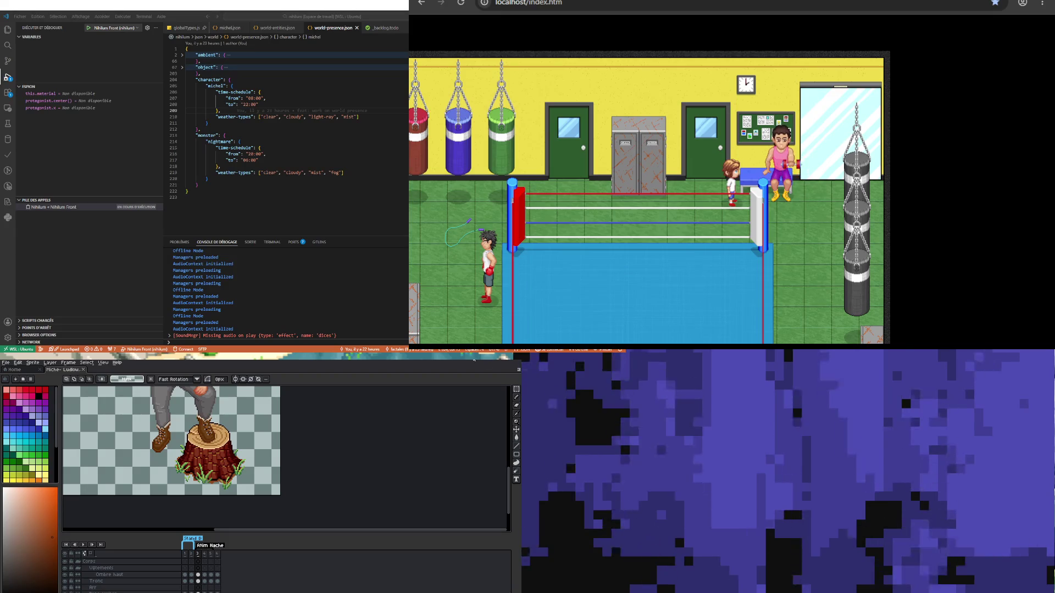
Step: Play the lumberjack animation with the timeline collapsed to watch him shoulder the axe
scroll(279, 433, down, 2)
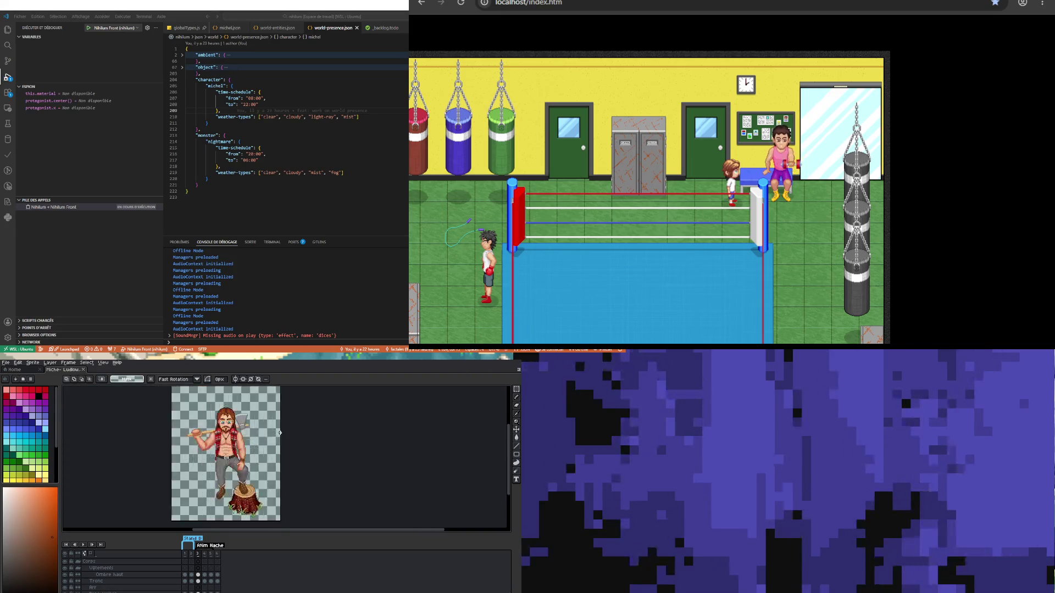
scroll(279, 432, up, 2)
click(81, 545)
scroll(229, 517, down, 2)
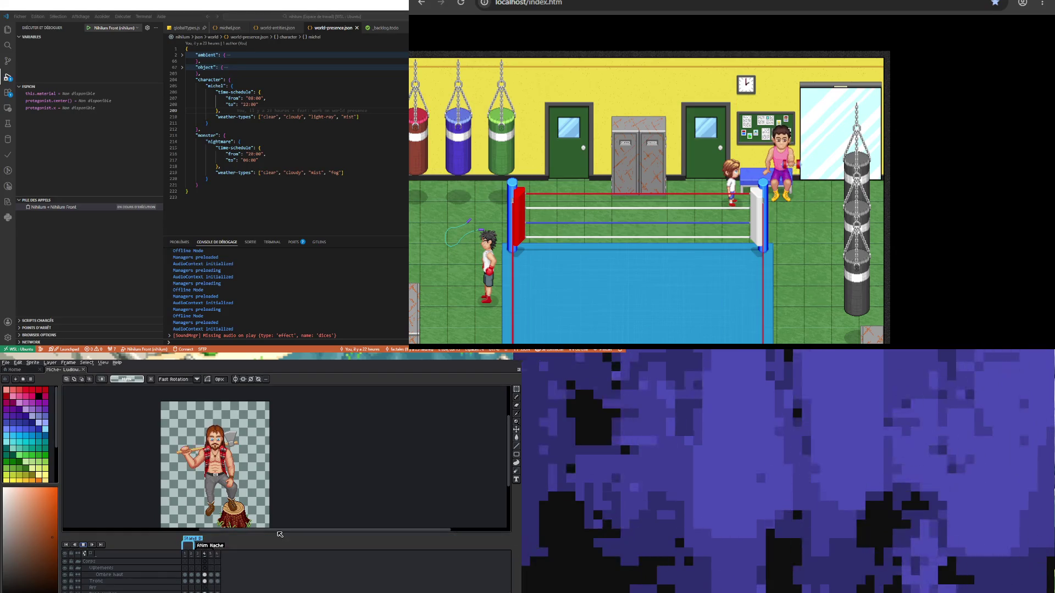
drag(280, 534, 273, 592)
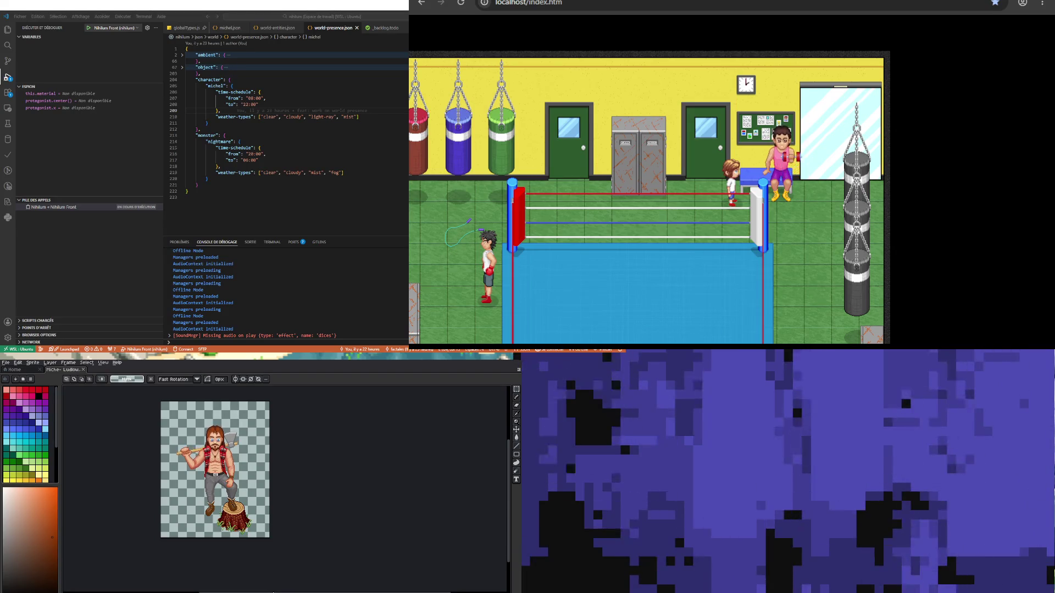
scroll(239, 479, up, 1)
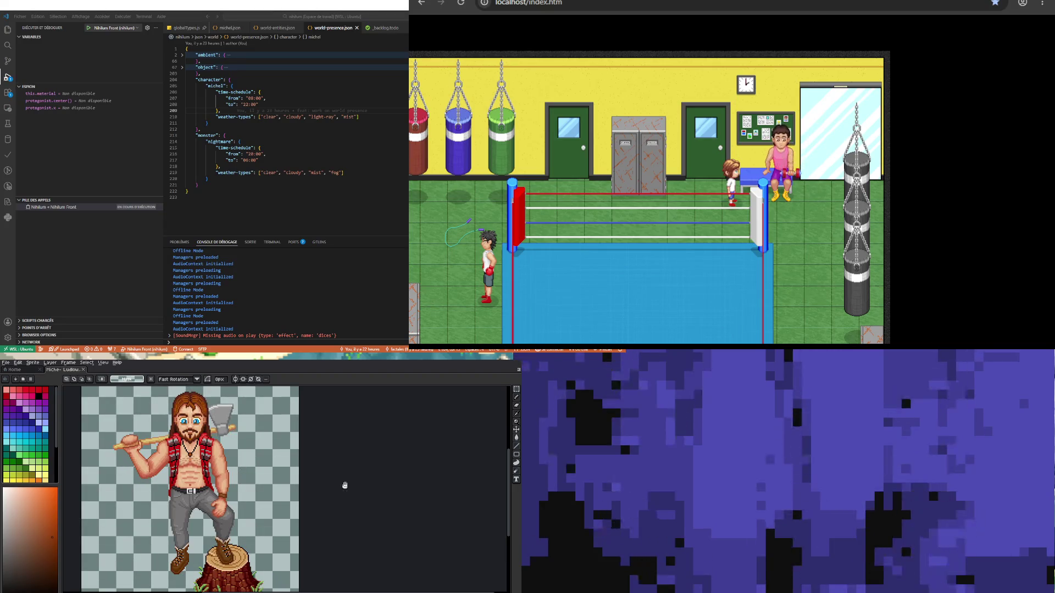
key(super+Down)
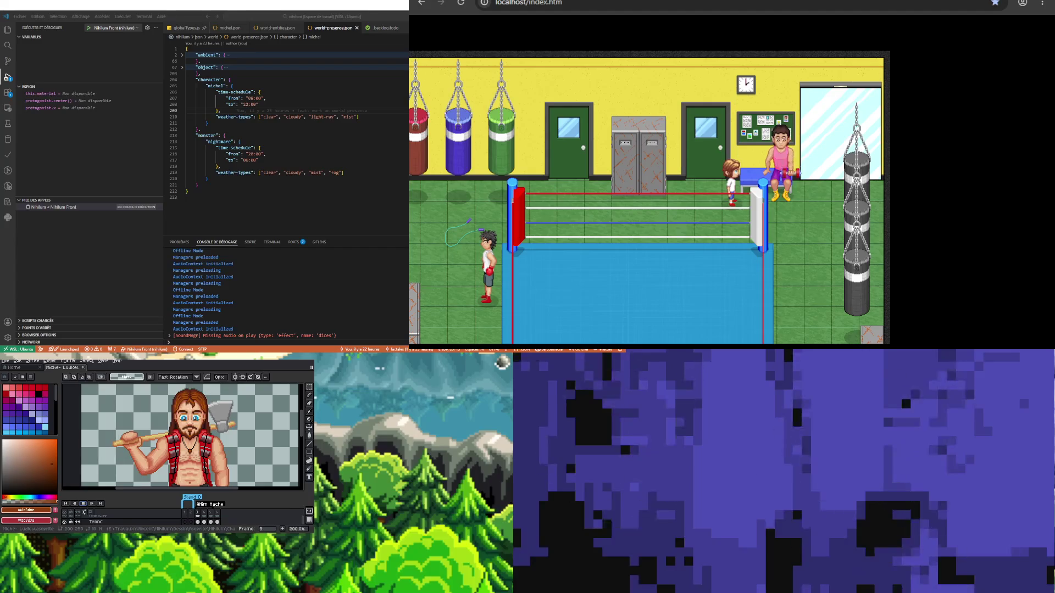
key(super+Up)
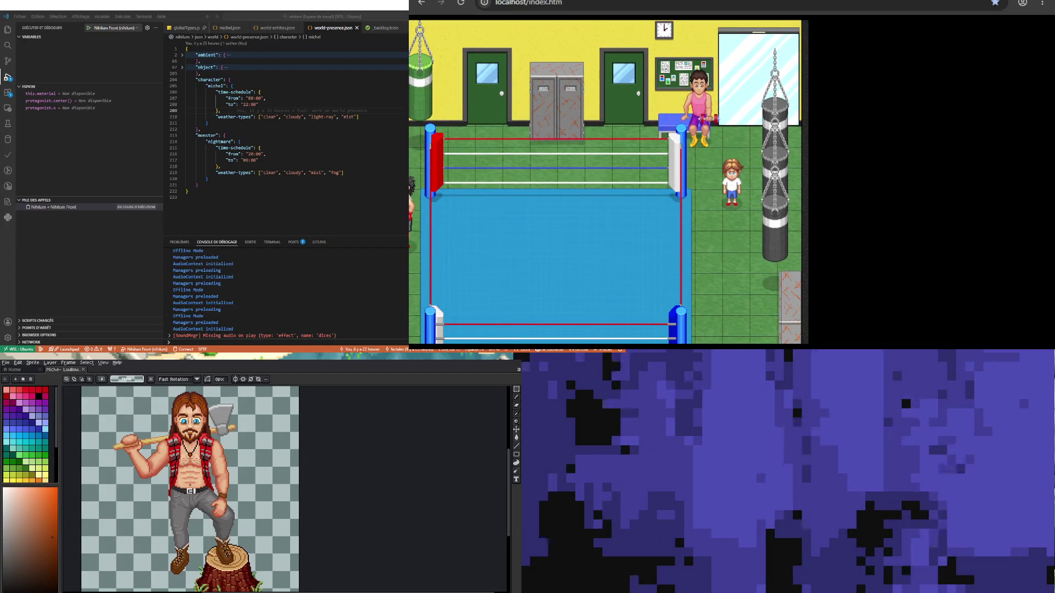
Step: Enlarge the debug console and open _backlog.todo from the Explorer
click(382, 220)
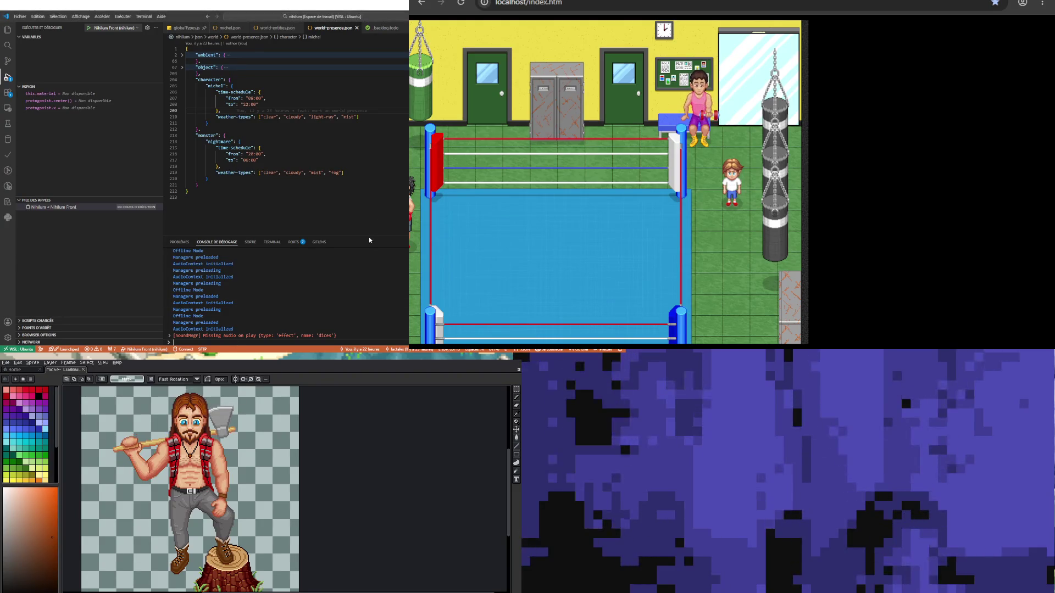
drag(364, 235, 363, 165)
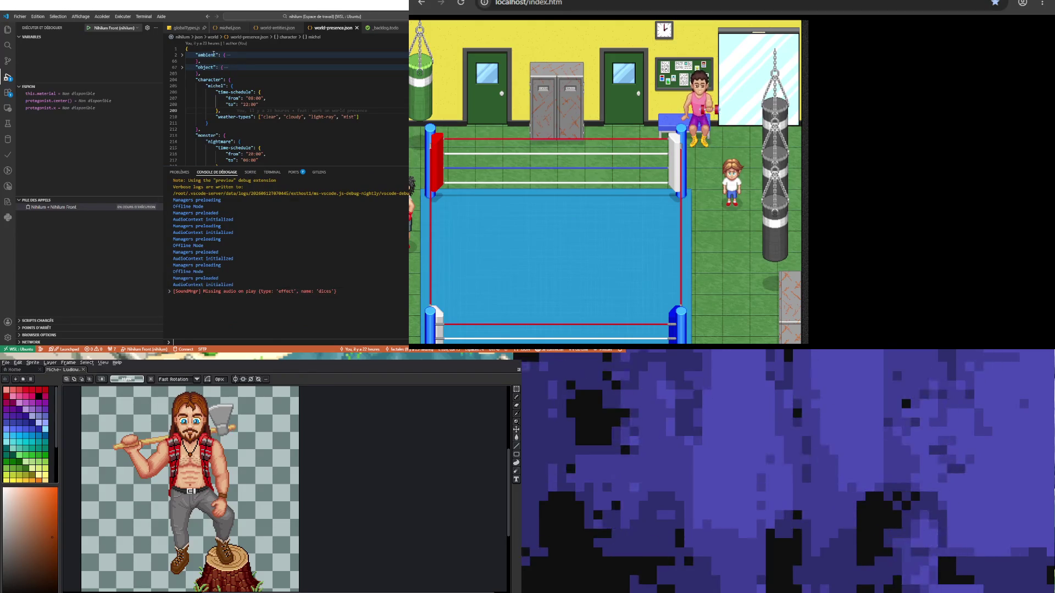
click(8, 29)
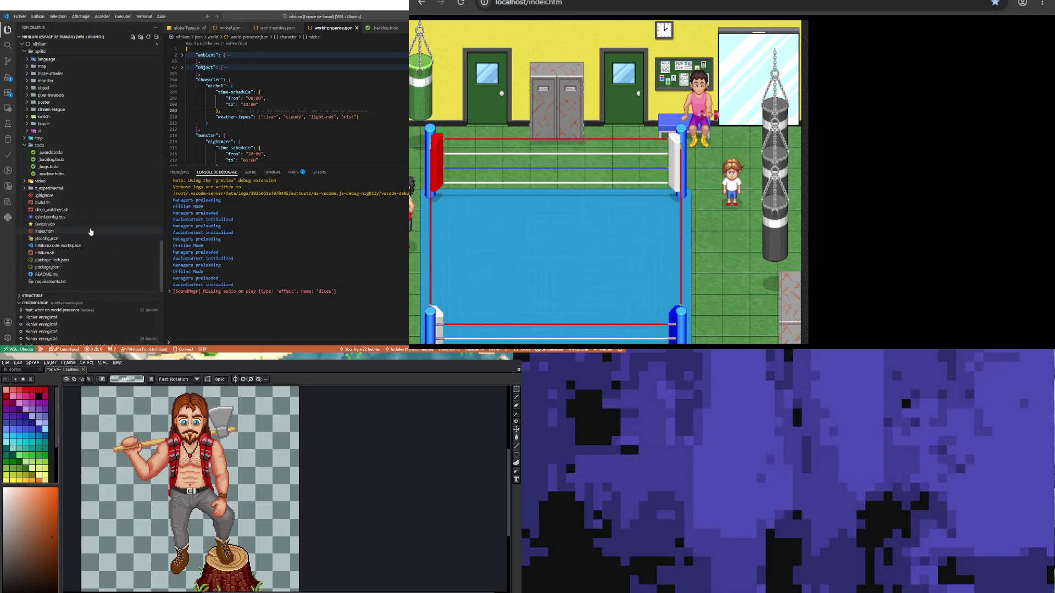
click(50, 160)
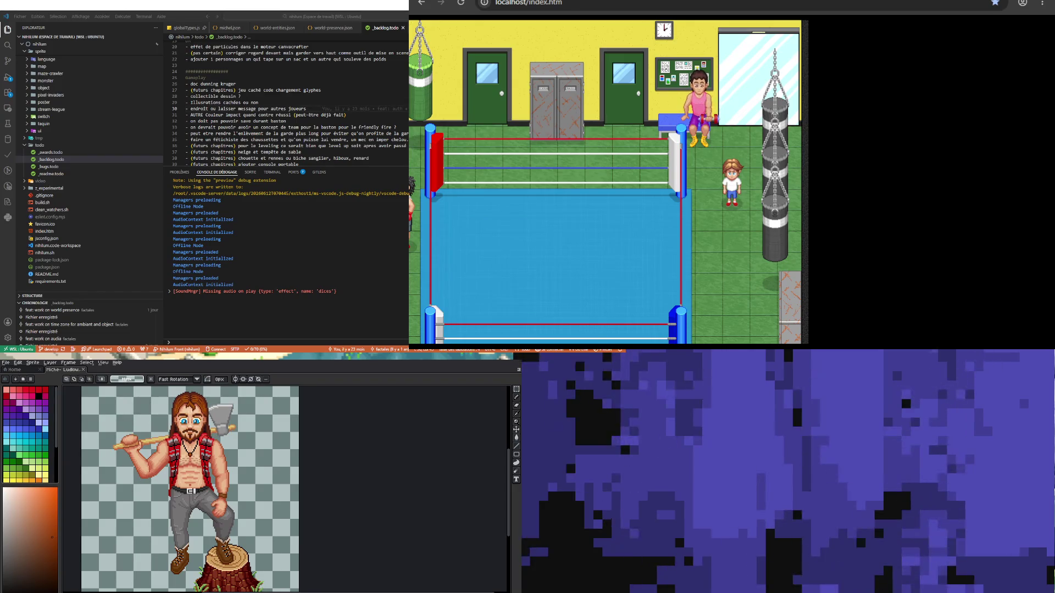
Step: Add an 'audio dés' entry after line 22, save, and return to world-presence.json
click(275, 97)
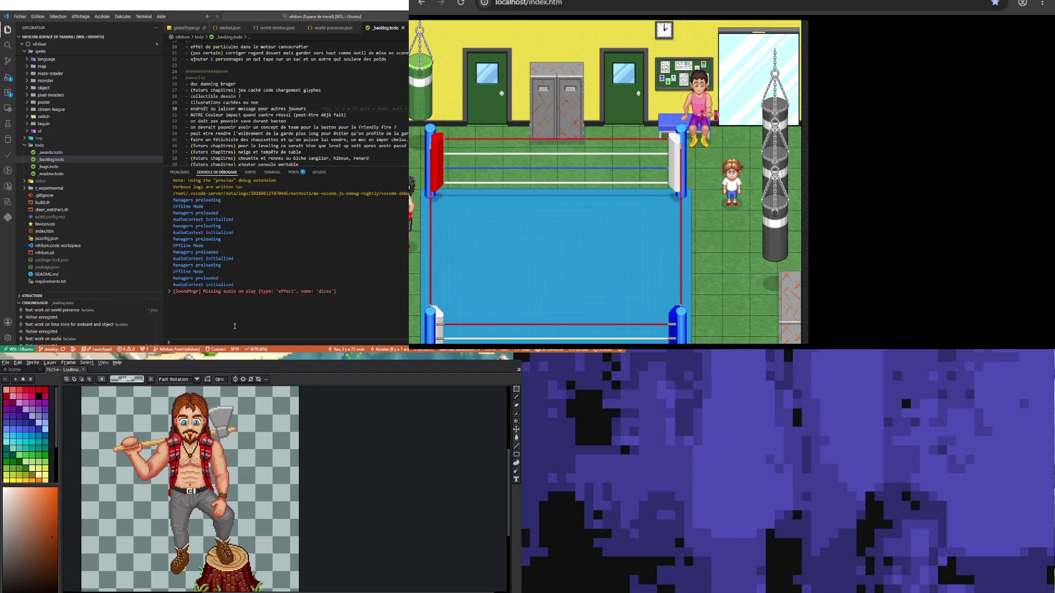
scroll(274, 97, up, 6)
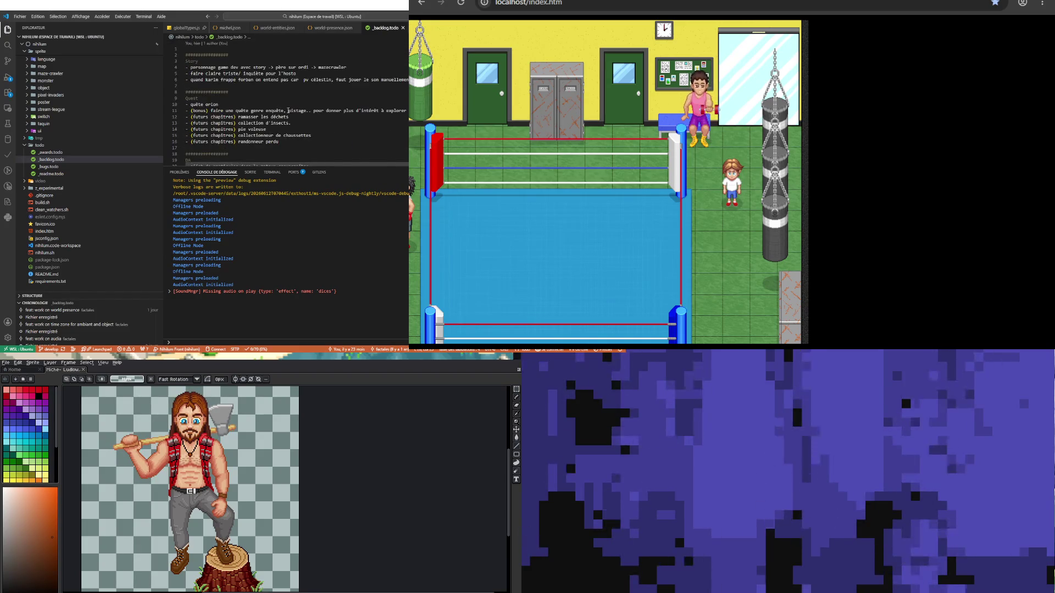
scroll(287, 110, down, 3)
click(228, 95)
double_click(379, 113)
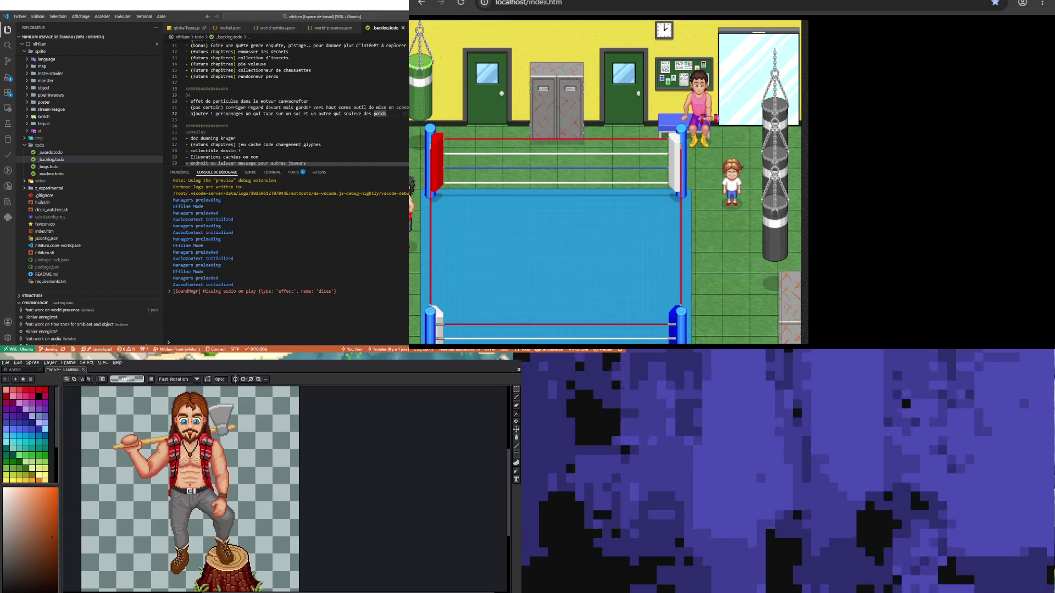
key(End)
key(Return)
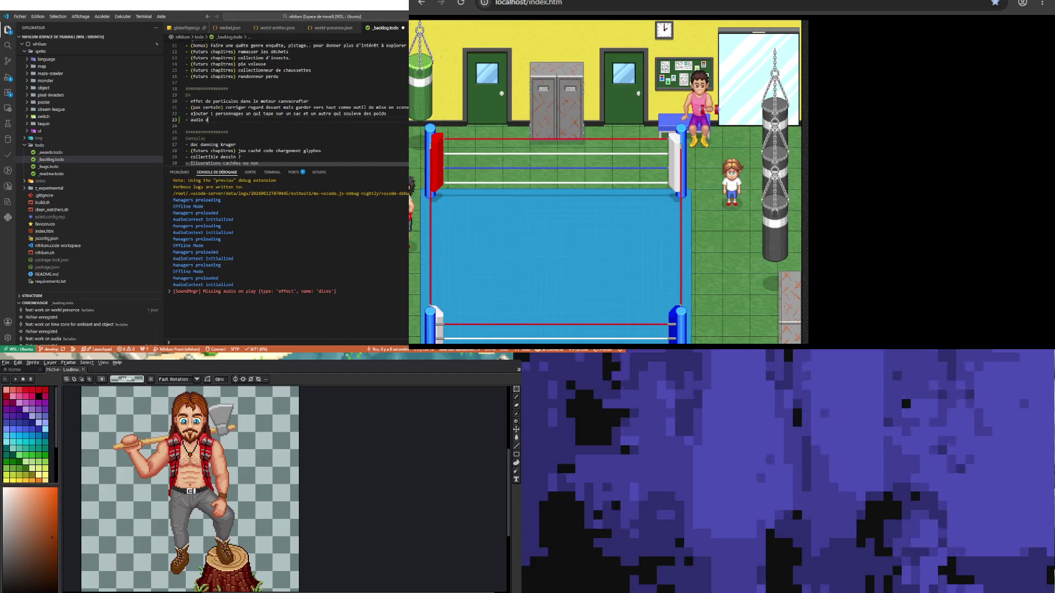
key(ctrl+s)
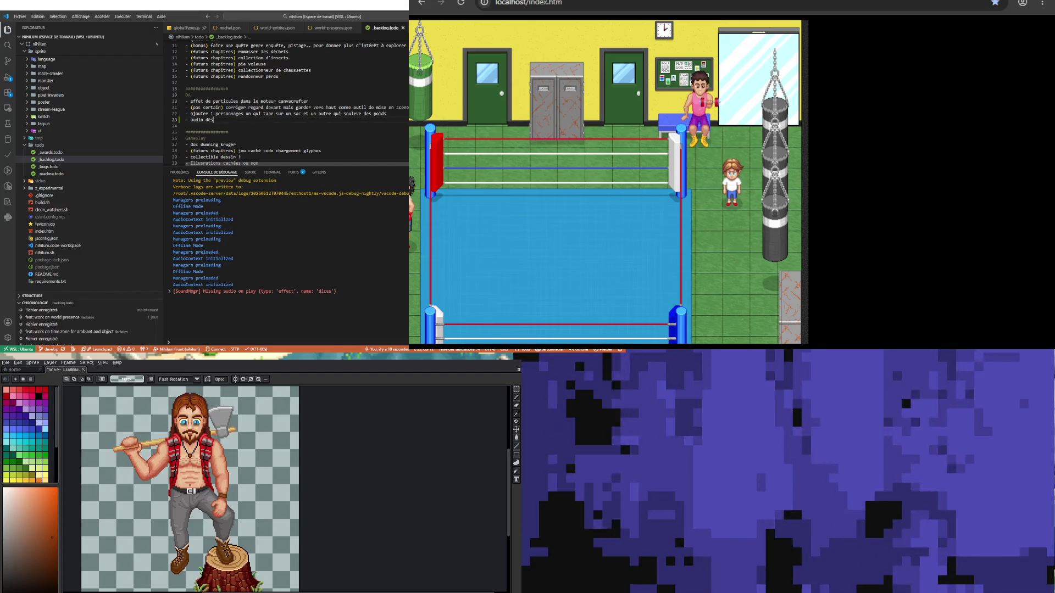
click(297, 101)
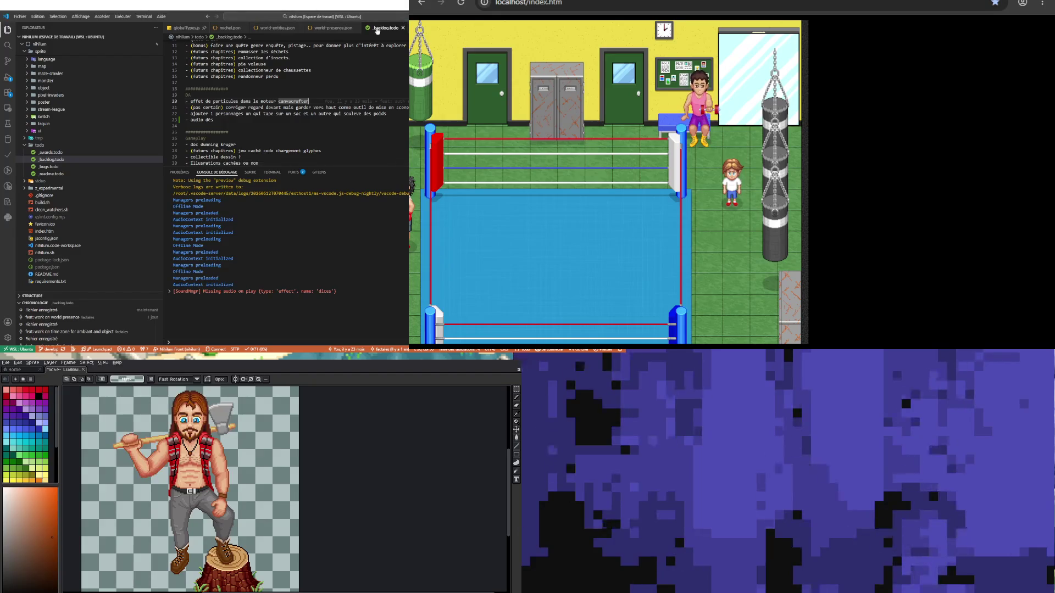
click(340, 28)
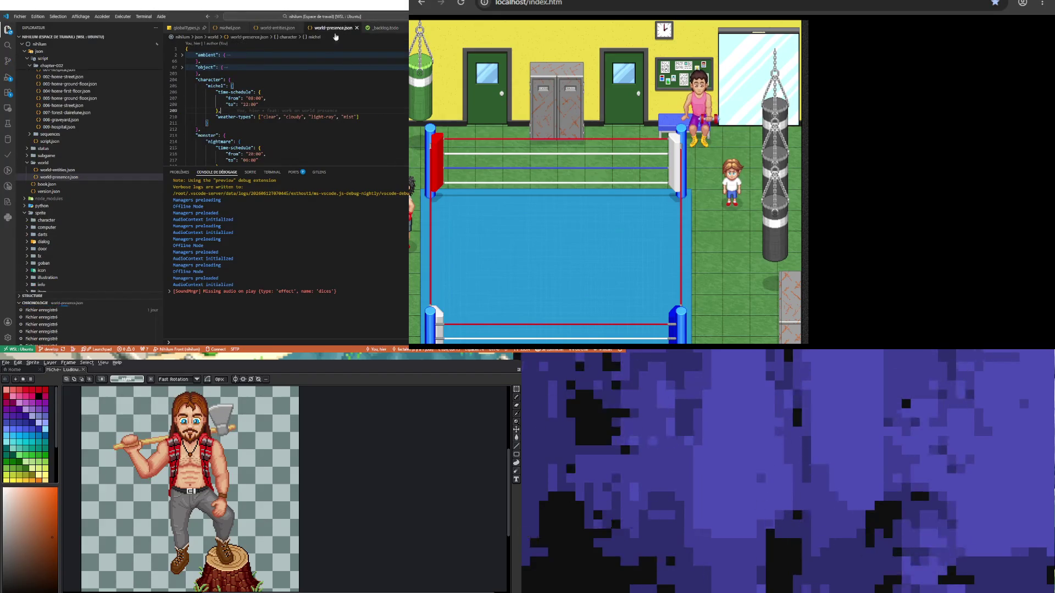
Step: Shrink the console and preview sprite/character/michel.png to check the exported poses
mouse_move(372, 166)
mouse_down()
mouse_move(371, 267)
mouse_move(369, 232)
mouse_up()
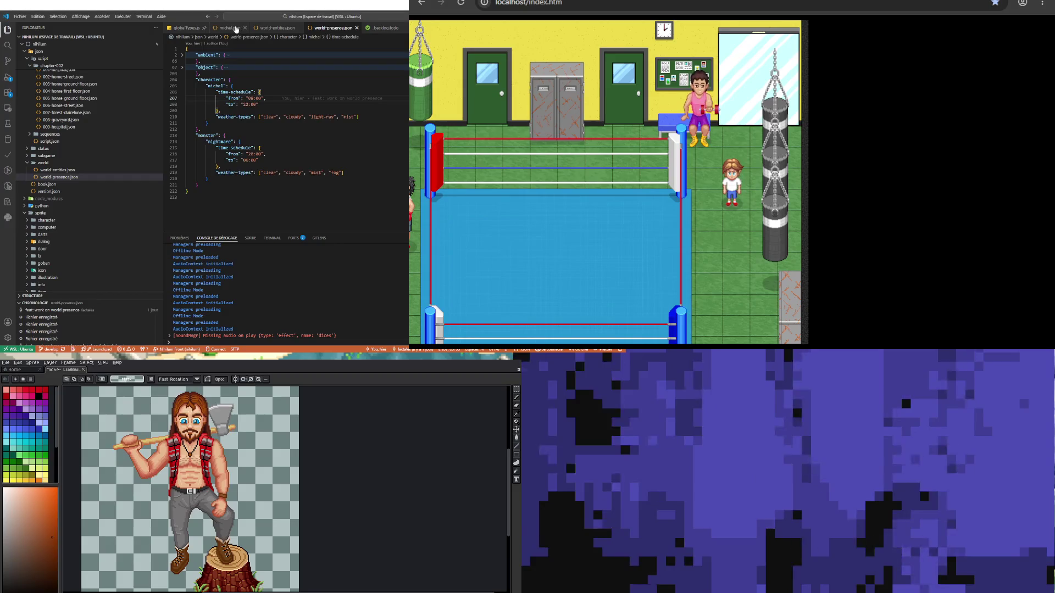
click(236, 29)
ctrl+click(244, 124)
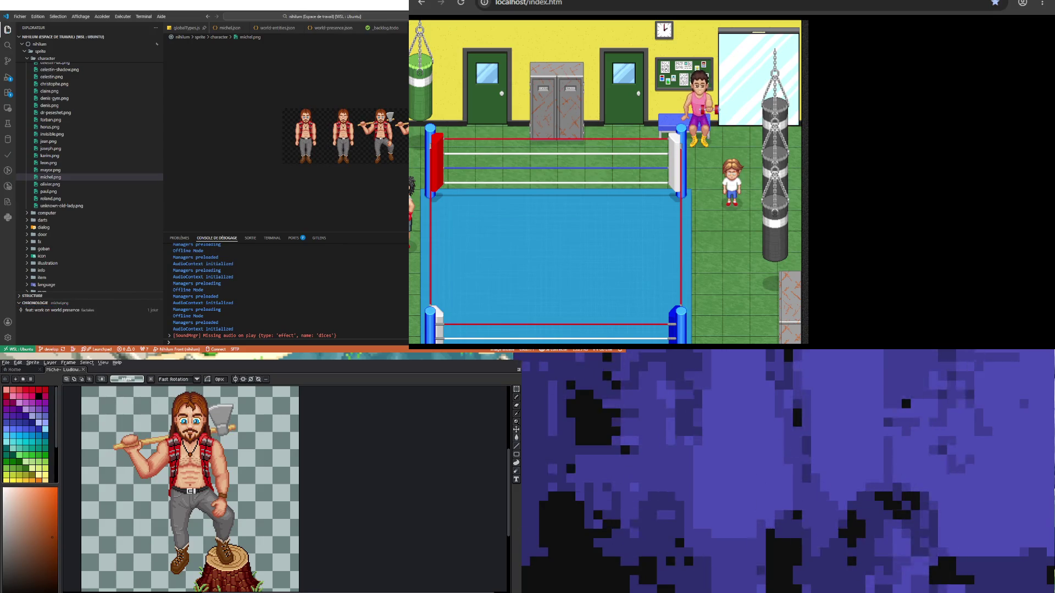
click(523, 532)
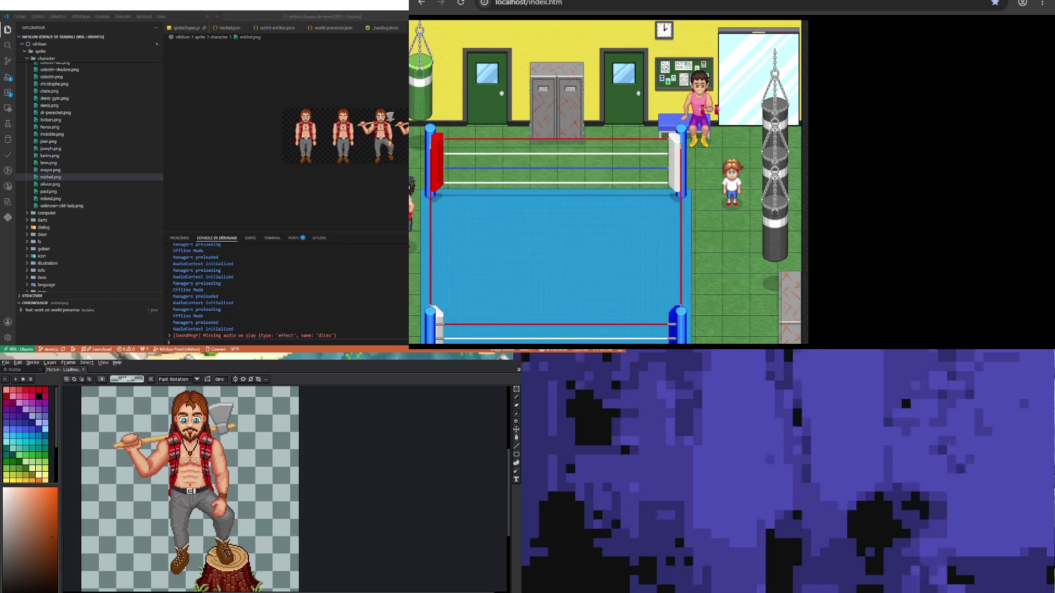